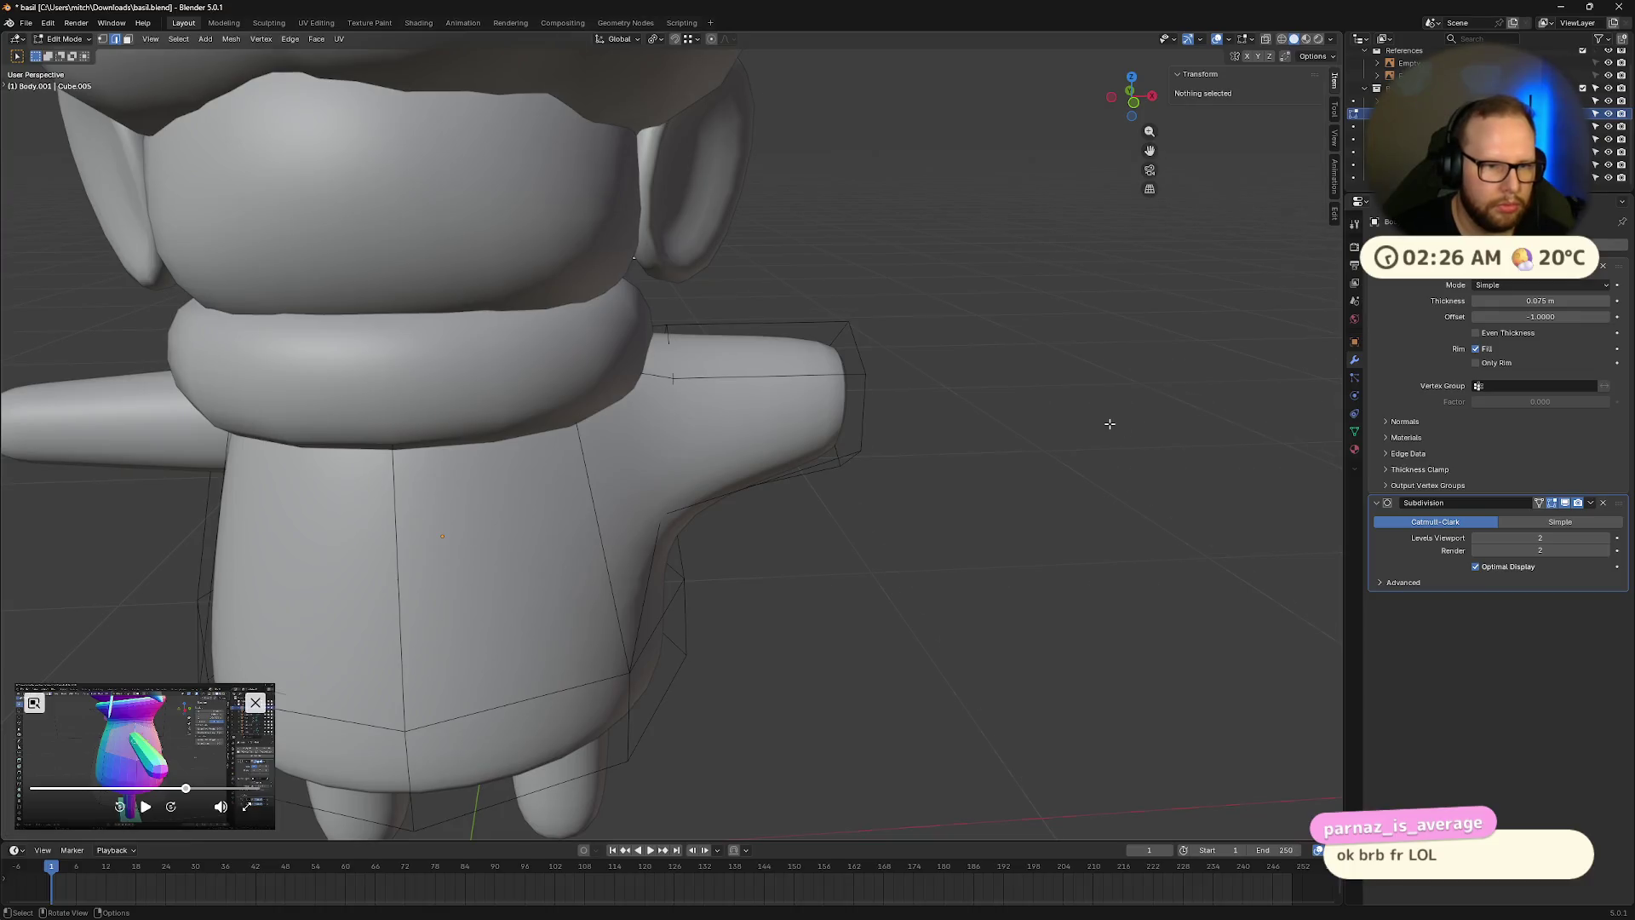
scroll(1125, 432, "down", 4)
Hide the neck ring object and return to editing the body mesh.
mouse_move(1086, 422)
middle_mouse_down()
mouse_move(923, 440)
mouse_move(1020, 413)
middle_mouse_up()
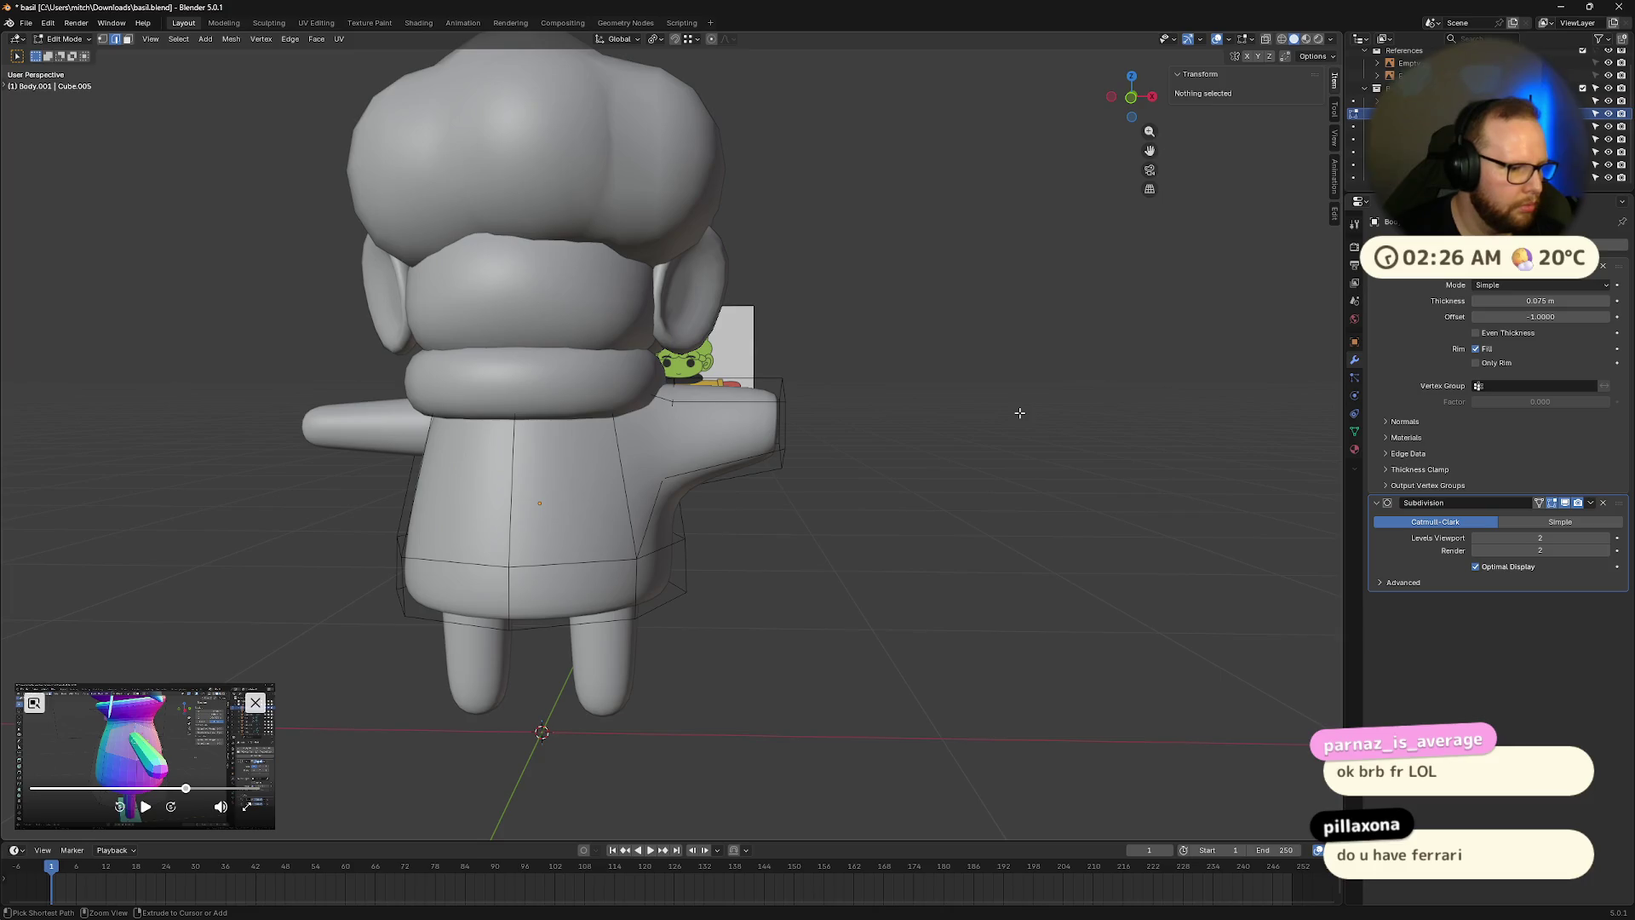
key("a")
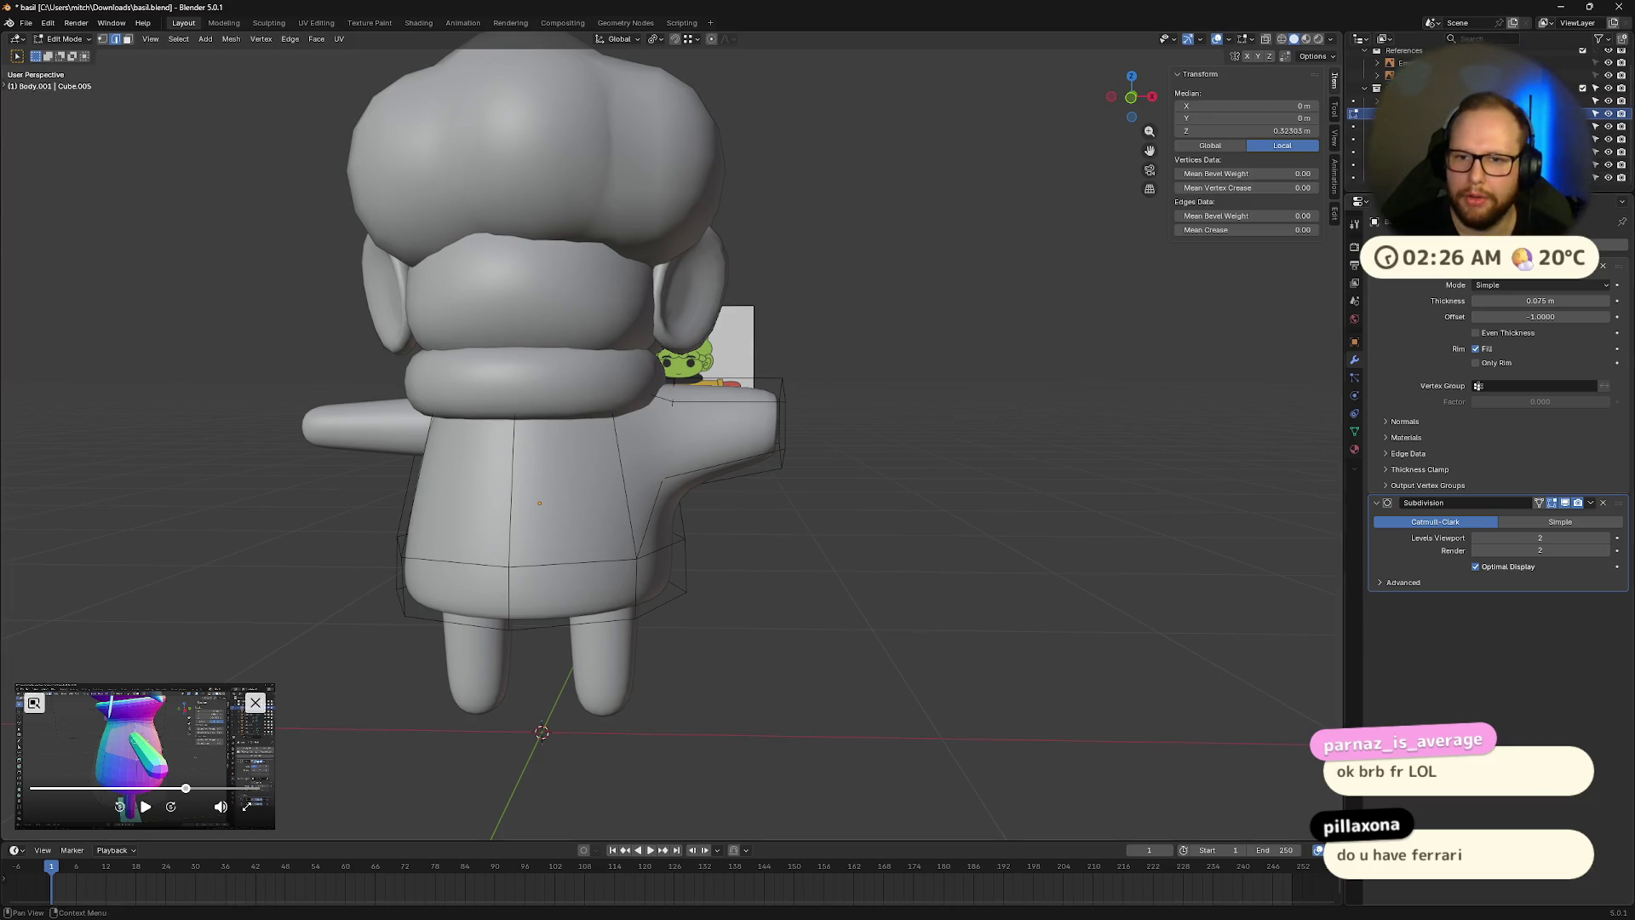
scroll(746, 335, "down", 2)
scroll(746, 335, "up", 5)
scroll(747, 334, "up", 2)
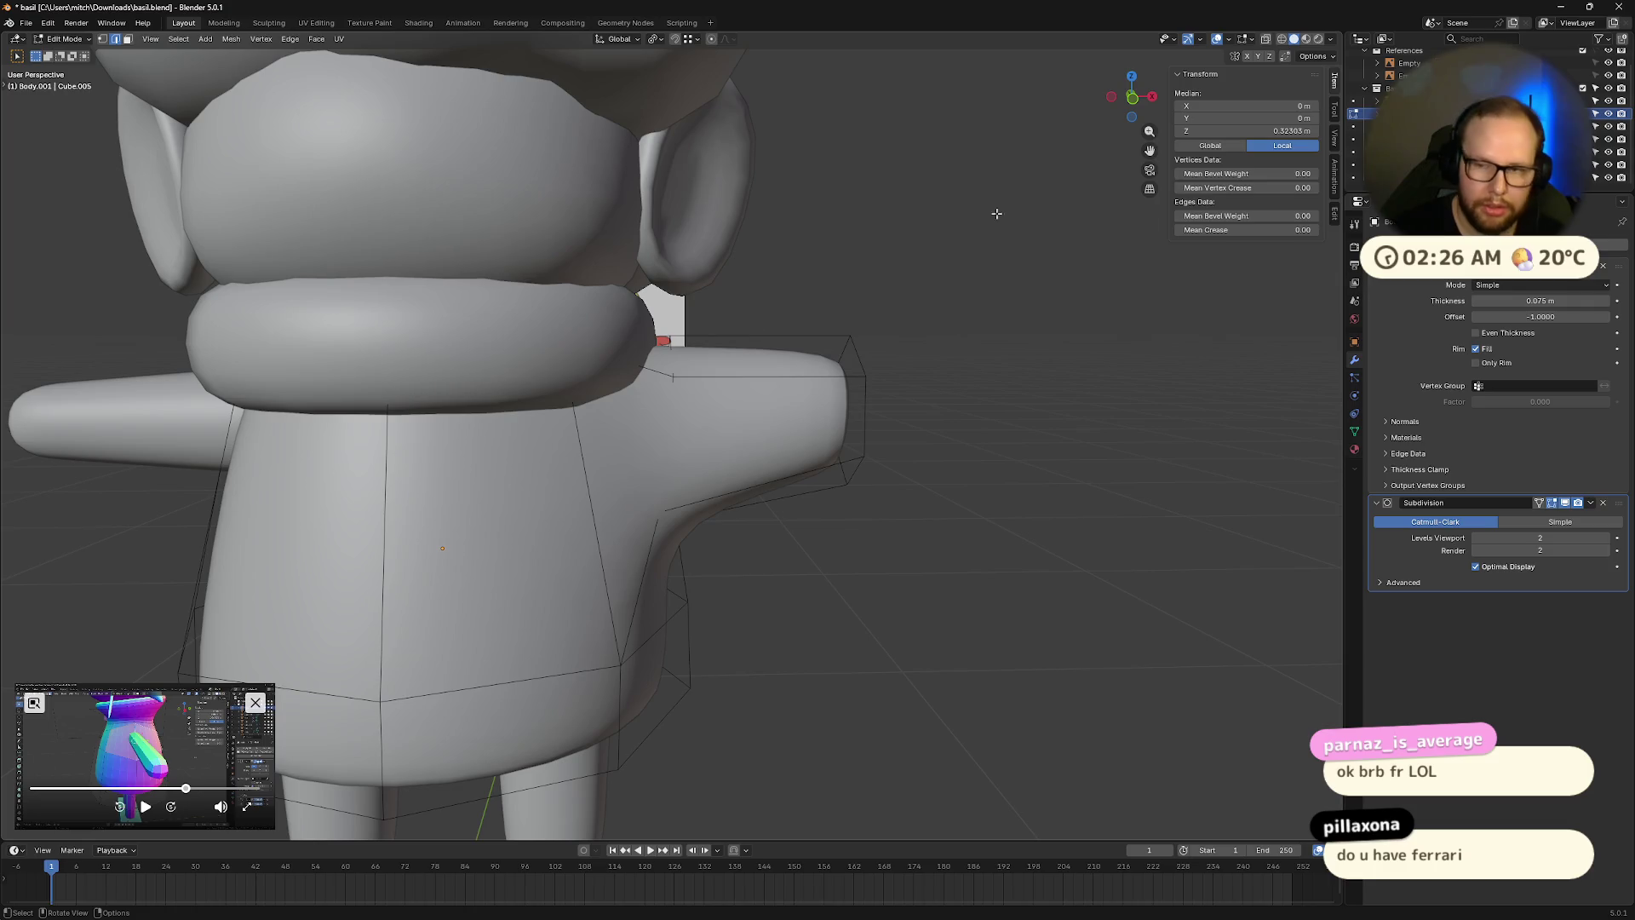
key("alt+a")
key("Tab")
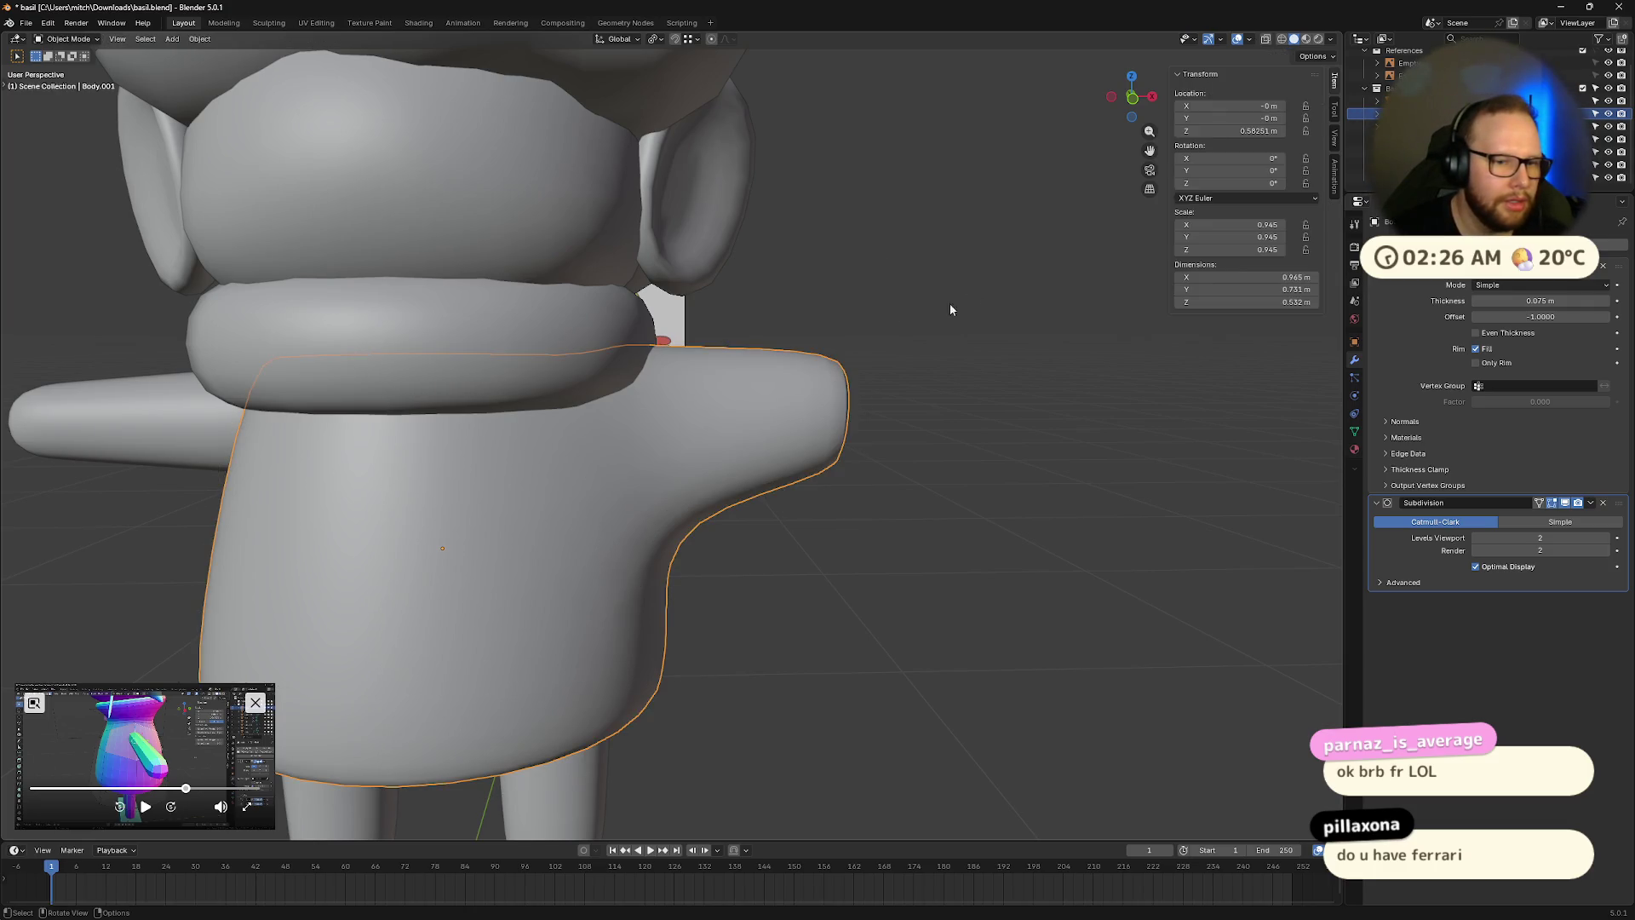
left_click(504, 341)
left_click(1609, 185)
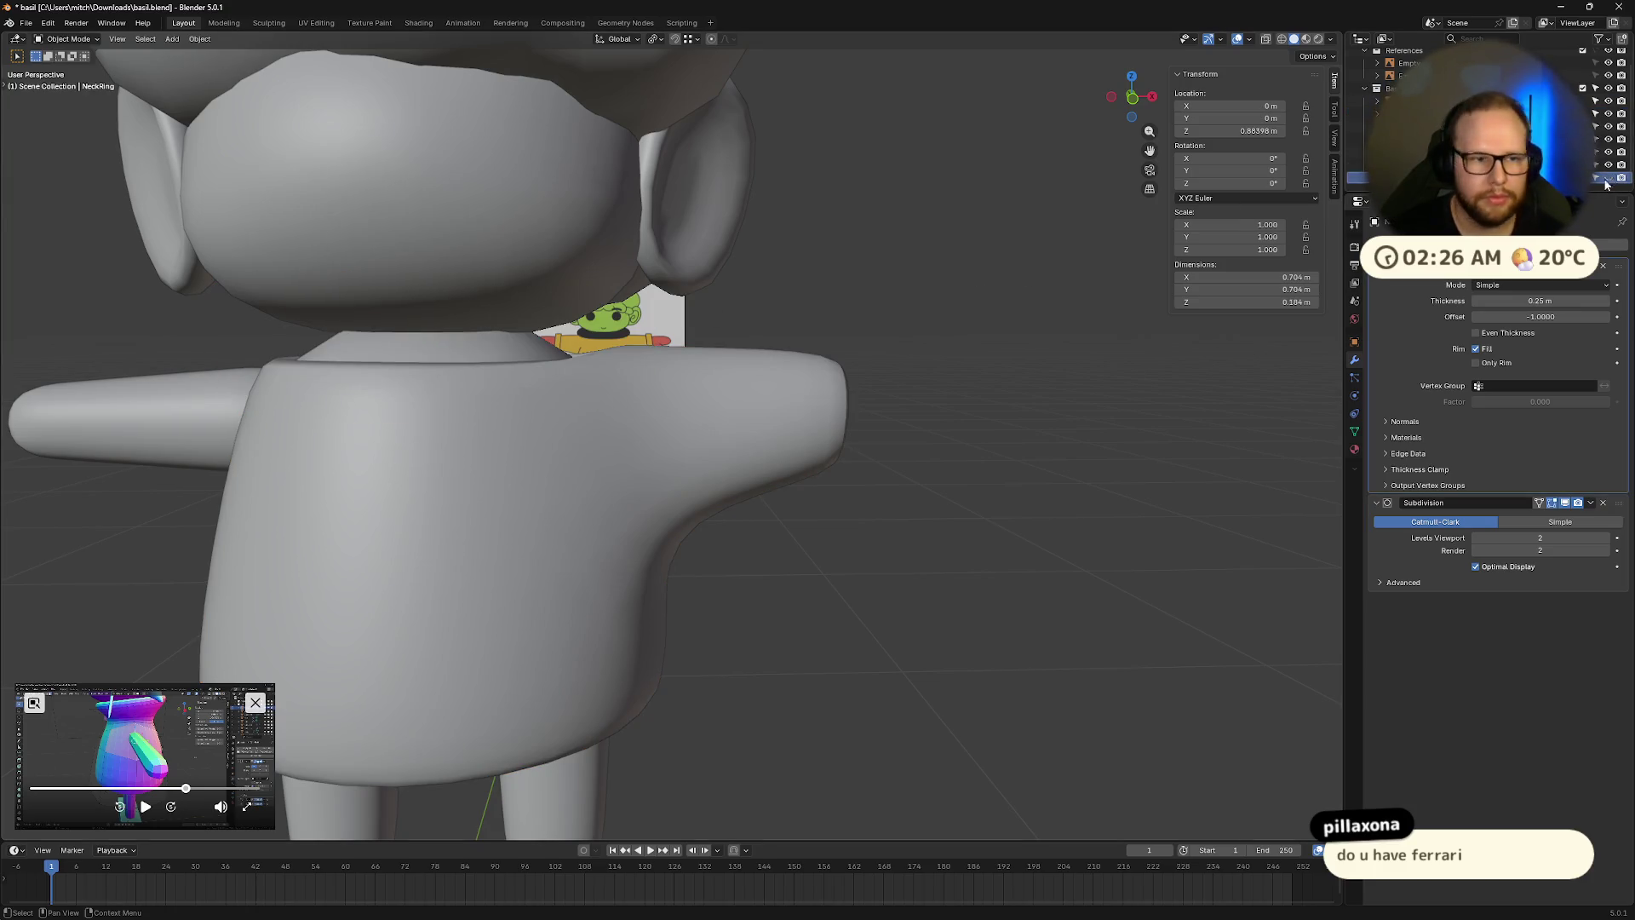
scroll(811, 327, "down", 3)
key("alt+h")
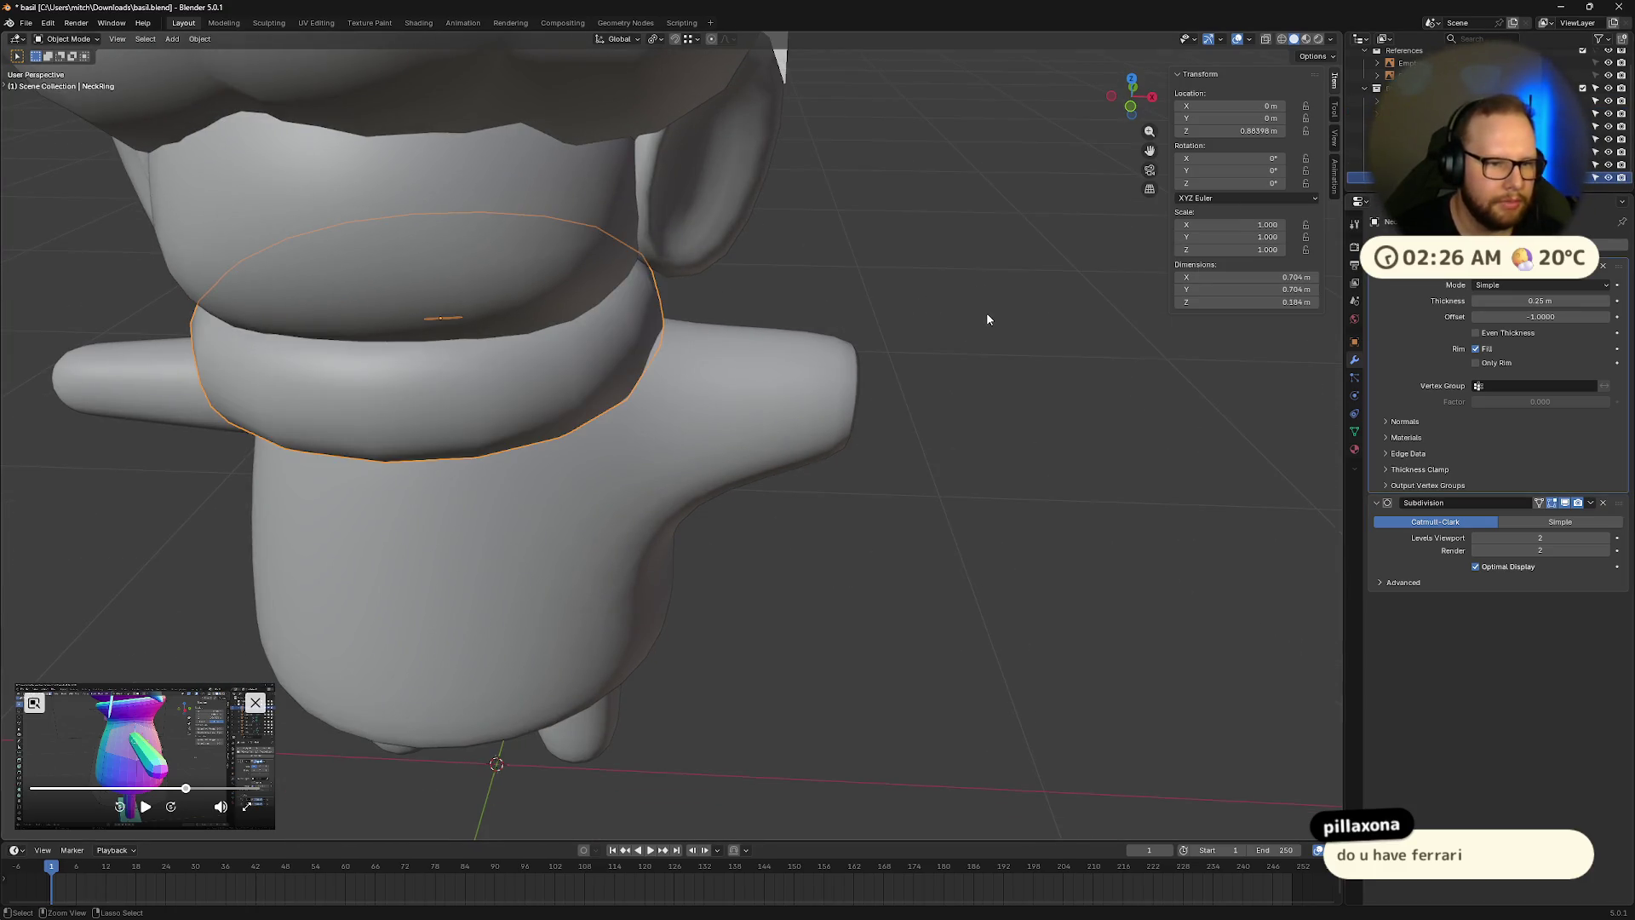
scroll(987, 311, "up", 3)
key("Tab")
scroll(986, 312, "down", 3)
scroll(986, 312, "up", 3)
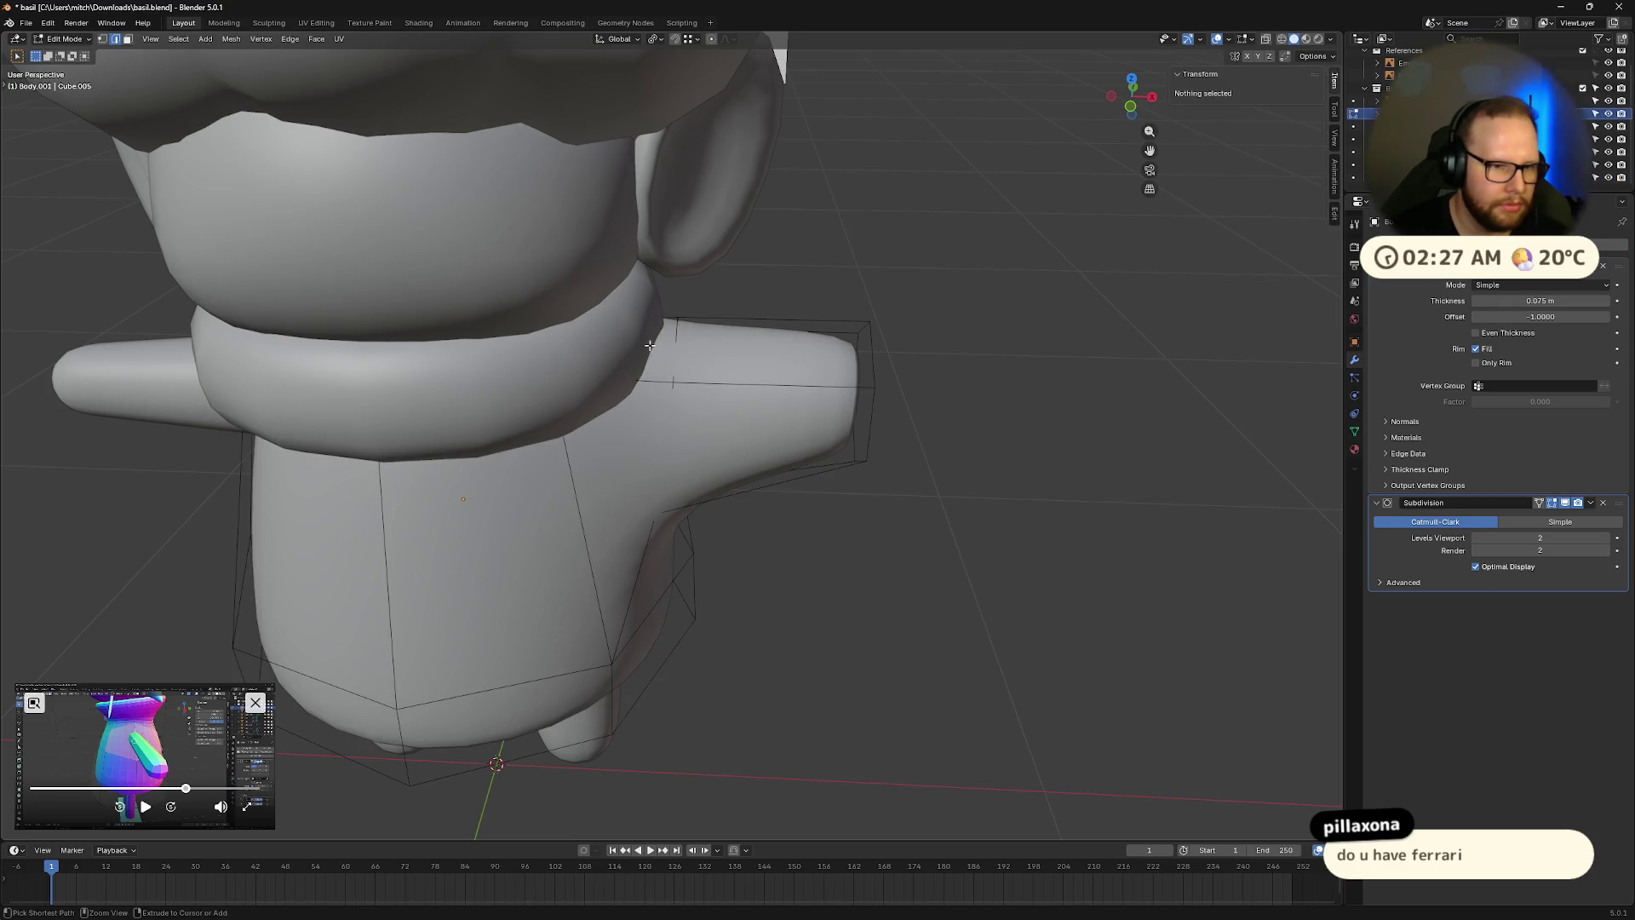
key("Tab")
key("Tab")
Raise the body's neck edge loop along Z to close the neckline under the head.
middle_click_drag(649, 345, 738, 296)
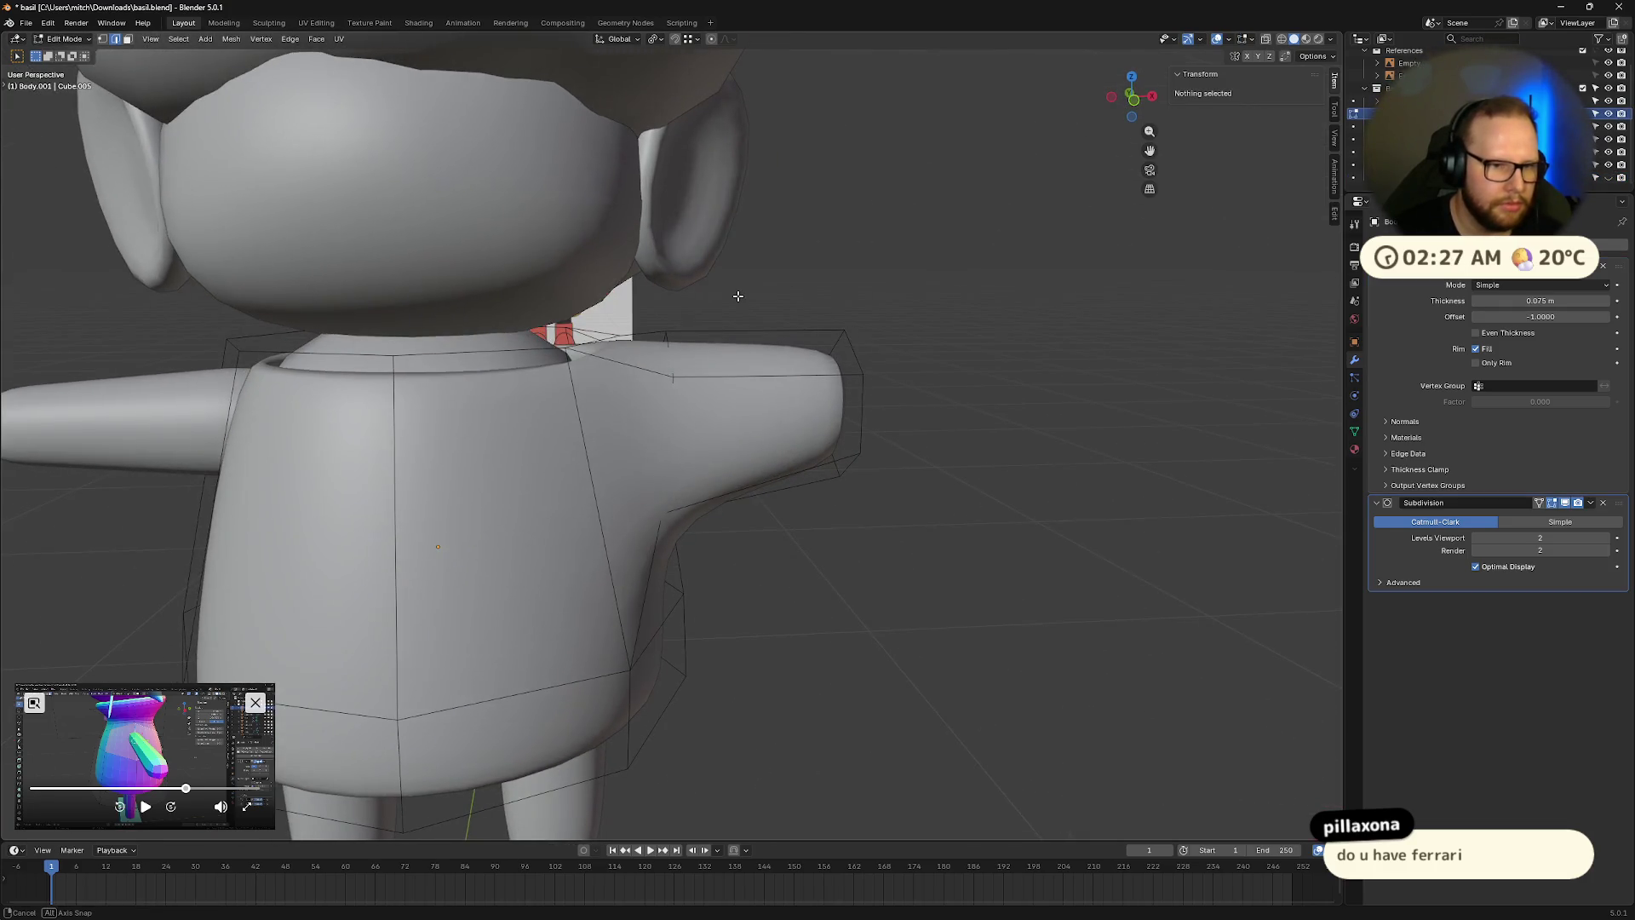
left_click(737, 297, "alt")
key("g")
key("z")
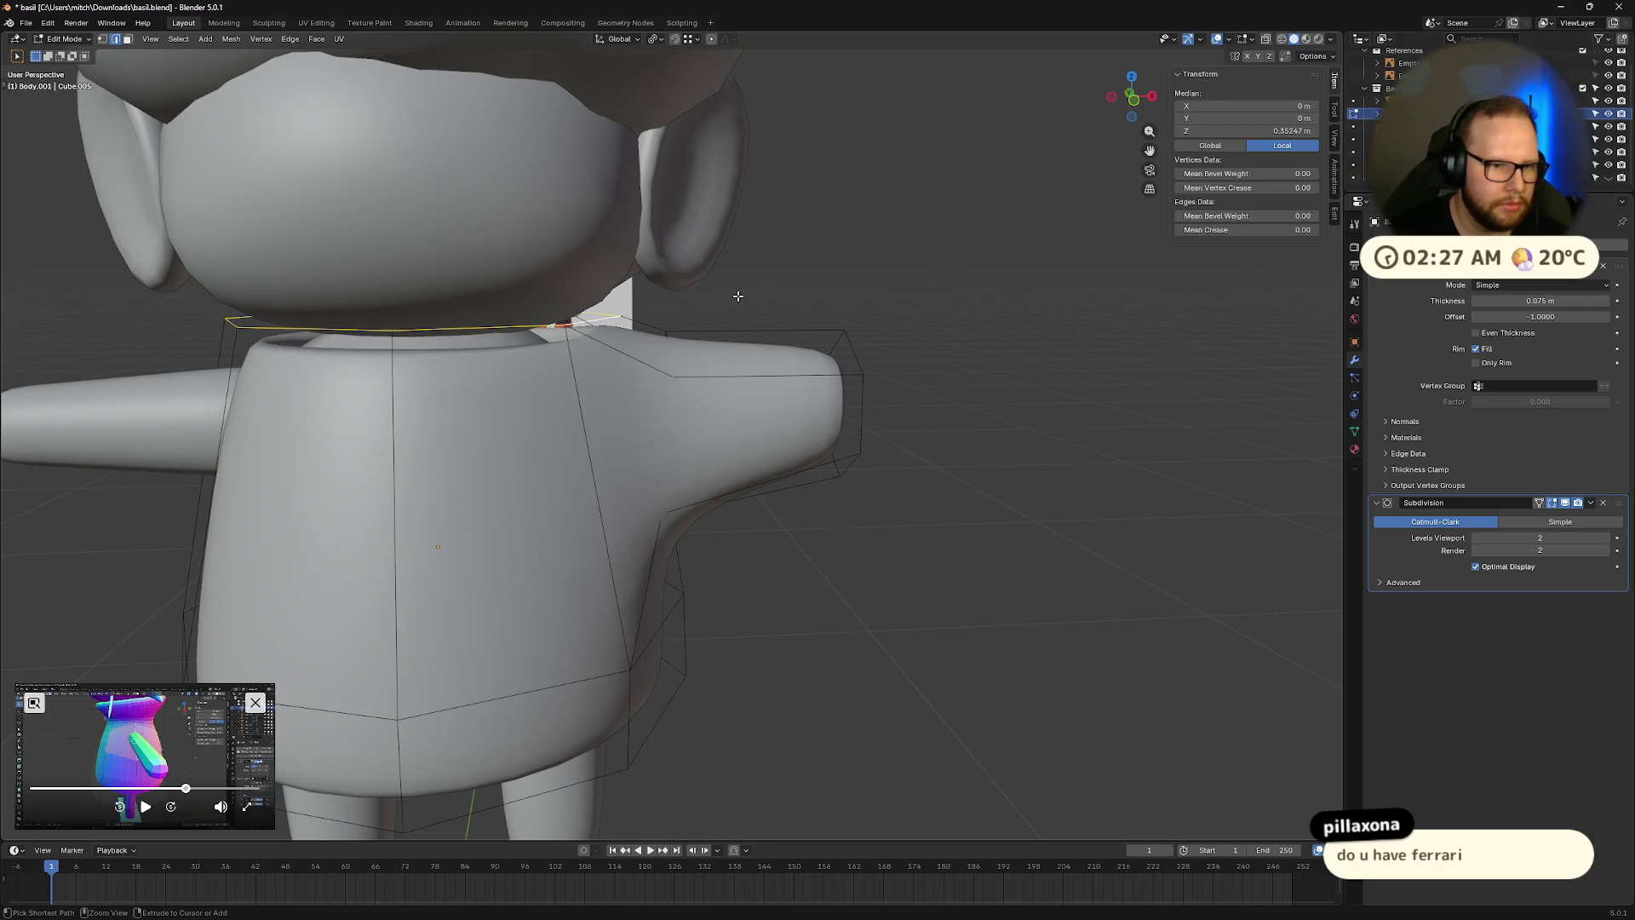
middle_click_drag(740, 297, 614, 318)
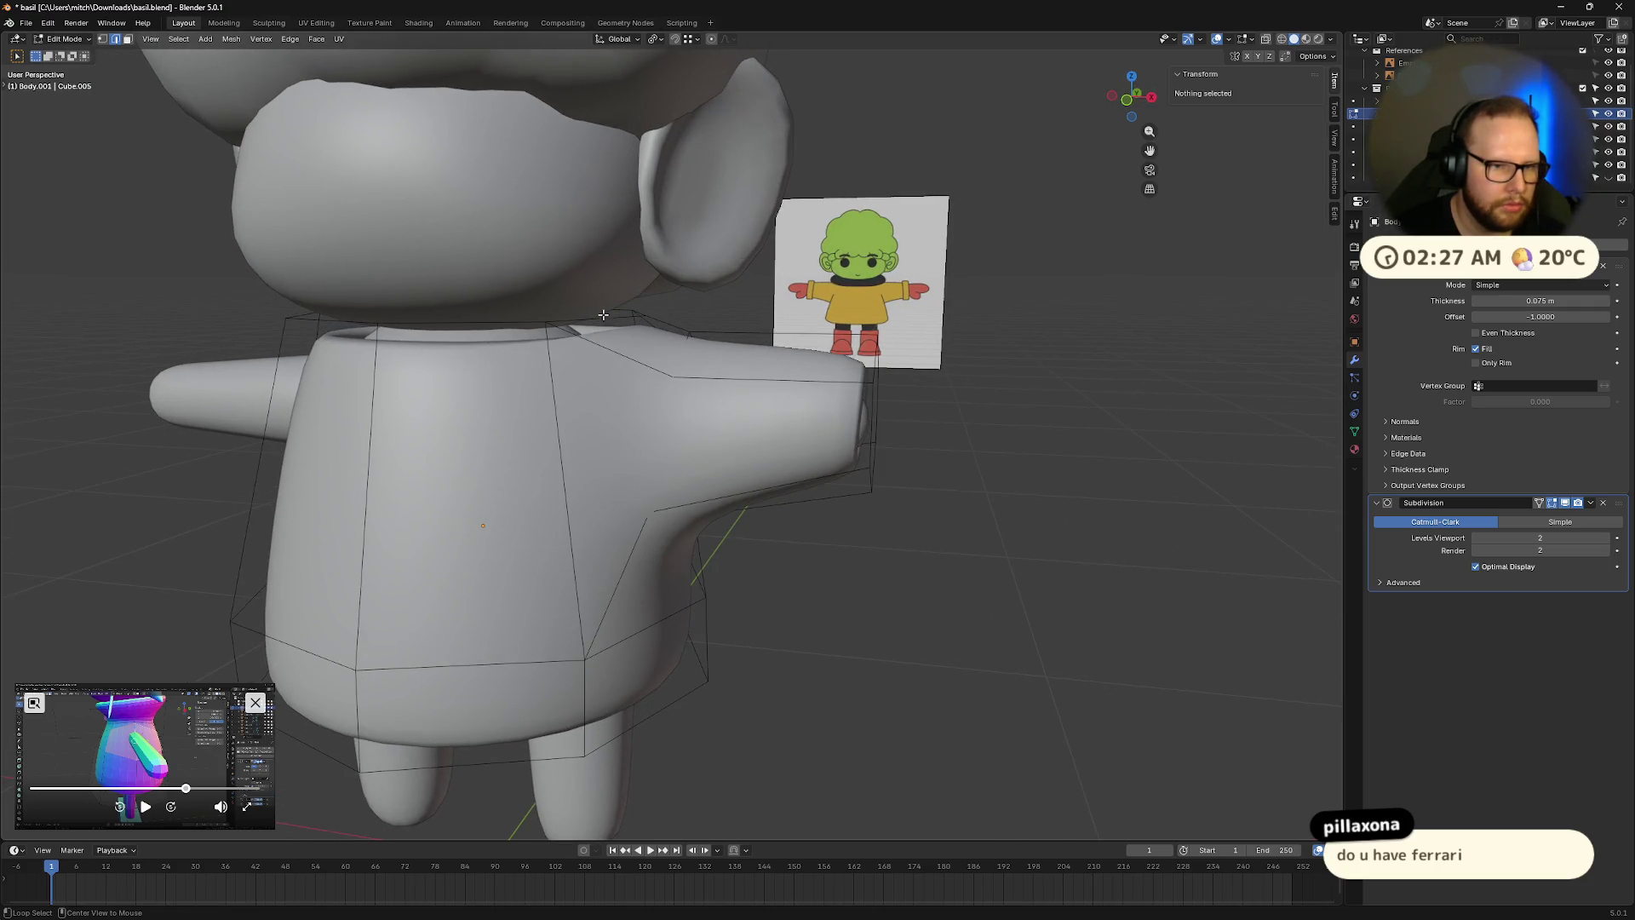
key("g")
key("z")
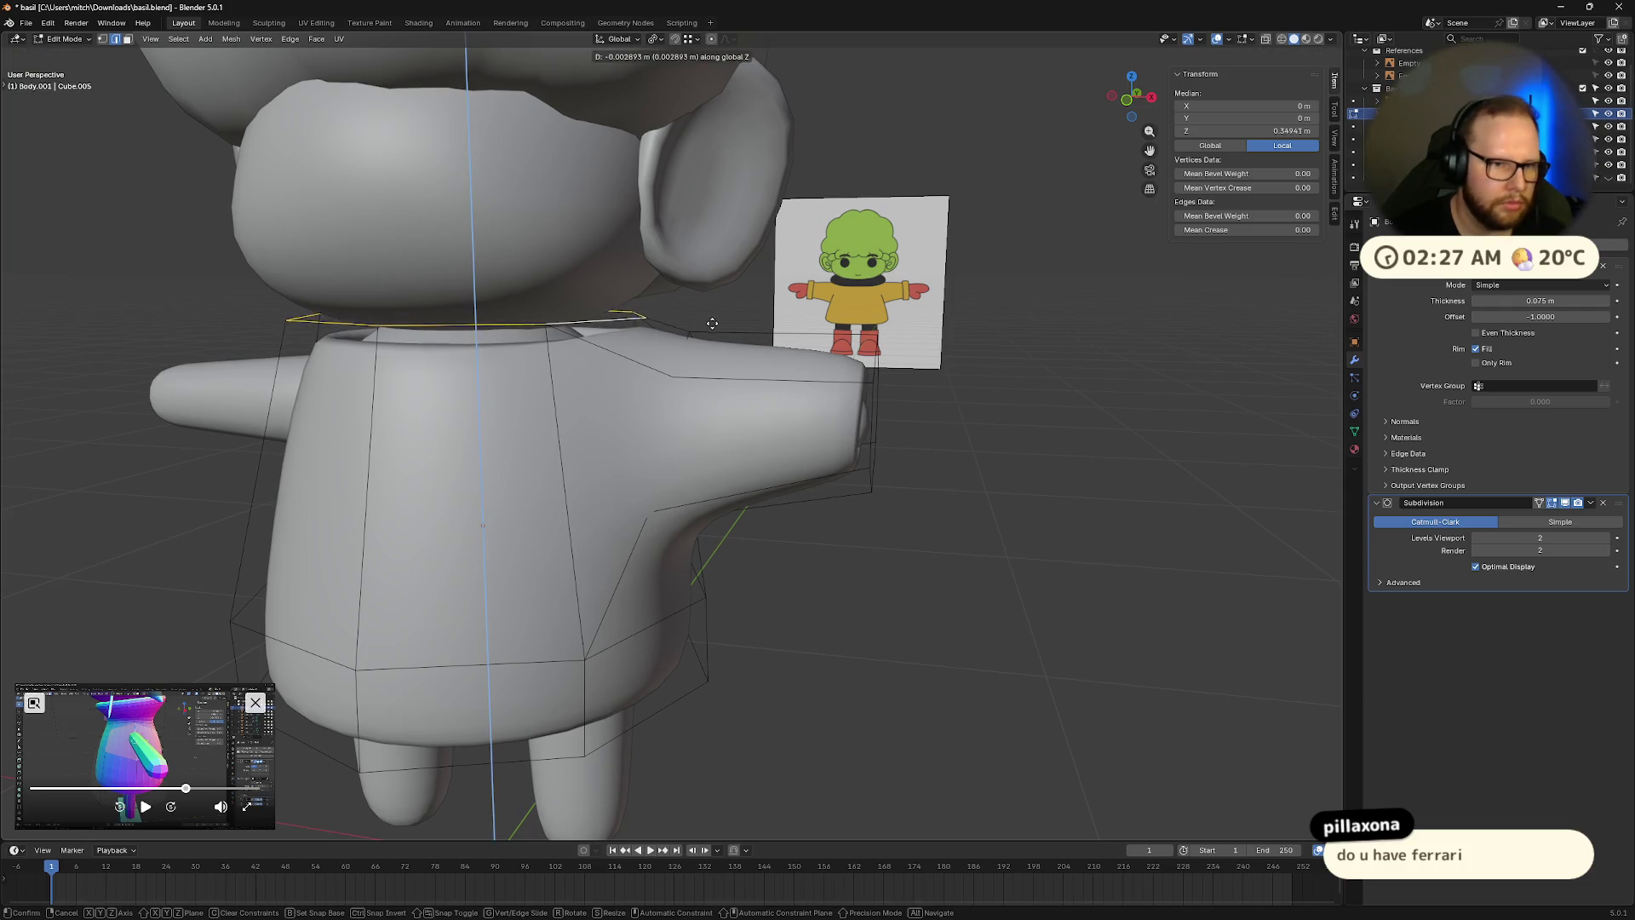
left_click(690, 334)
key("Tab")
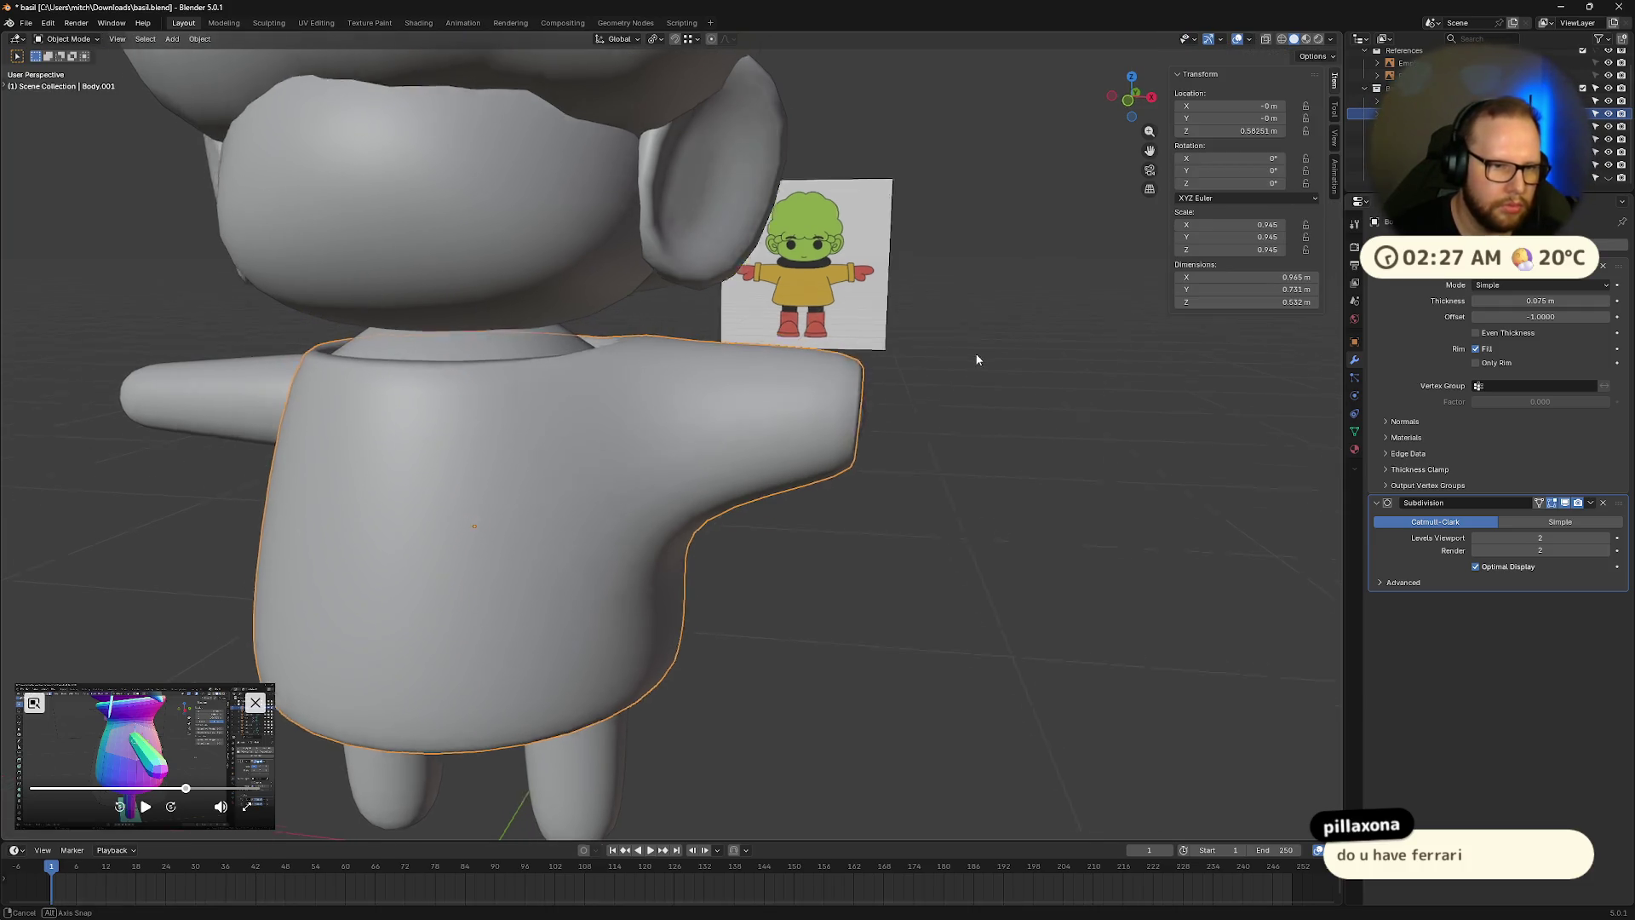
middle_click_drag(766, 383, 638, 447)
left_click(1606, 183)
scroll(766, 384, "down", 4)
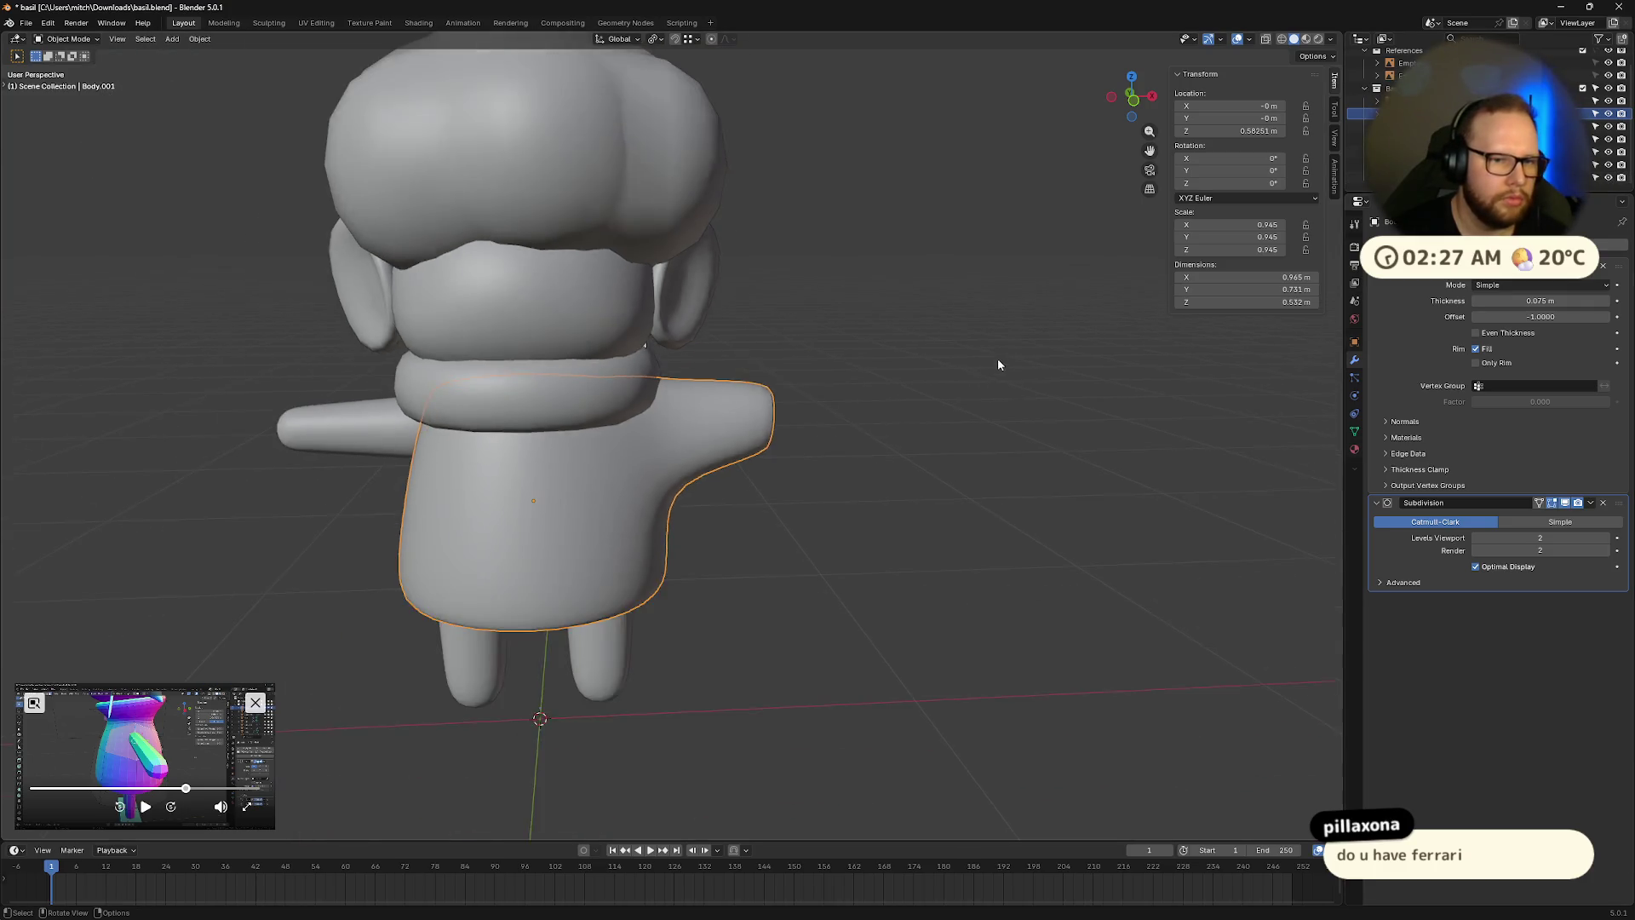
mouse_move(998, 358)
middle_mouse_down()
mouse_move(939, 346)
mouse_move(766, 384)
mouse_move(818, 409)
mouse_move(971, 371)
mouse_move(759, 481)
mouse_move(805, 439)
mouse_move(882, 460)
middle_mouse_up()
Lower the horizontal edge loop across the torso along Z.
key("Tab")
scroll(733, 544, "up", 5)
left_click(711, 445, "alt")
key("g")
key("z")
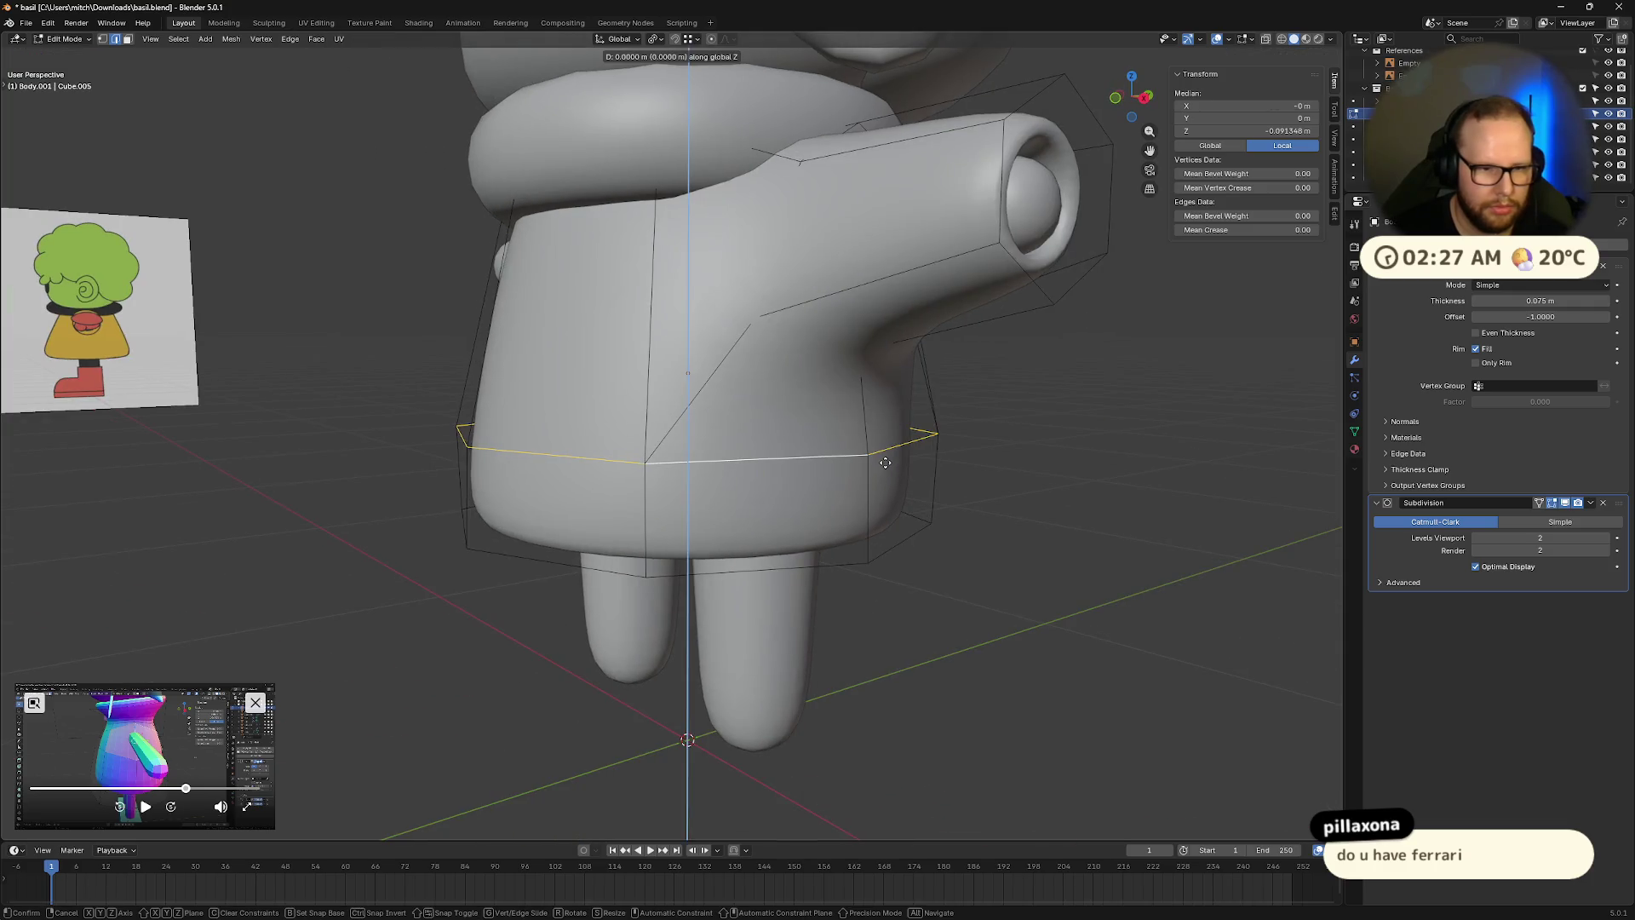
left_click(895, 486)
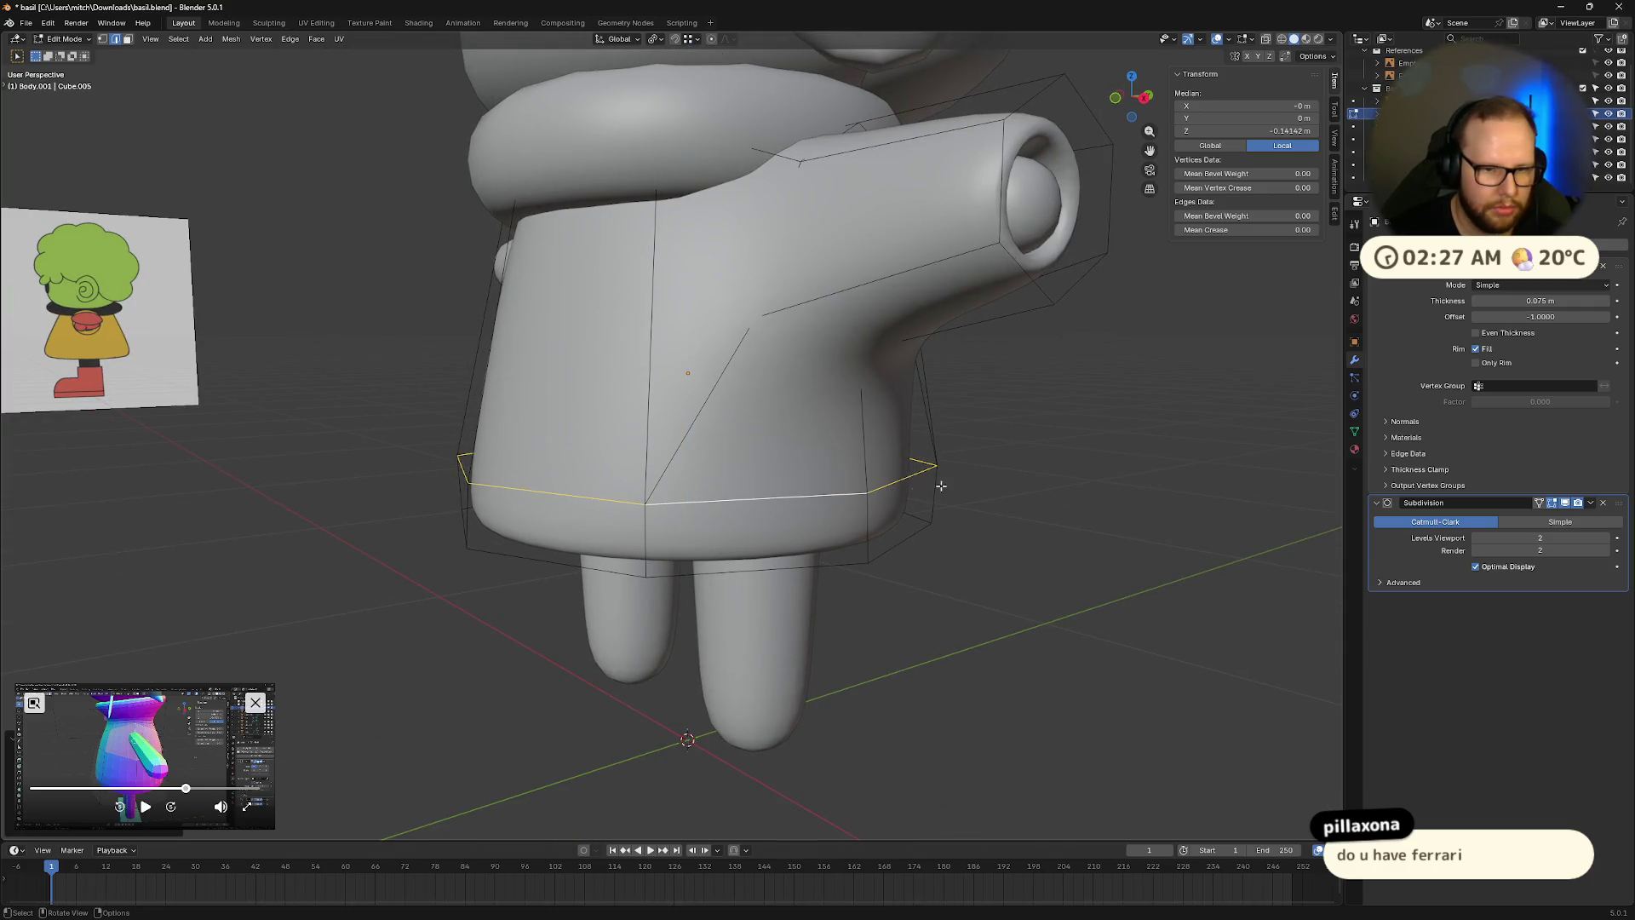
mouse_move(895, 485)
middle_mouse_down()
mouse_move(1034, 478)
mouse_move(1052, 514)
mouse_move(894, 498)
middle_mouse_up()
left_click(1034, 479)
Shrink the body's bottom edge loop inward and raise it to round off the lower body.
left_click(807, 490, "alt")
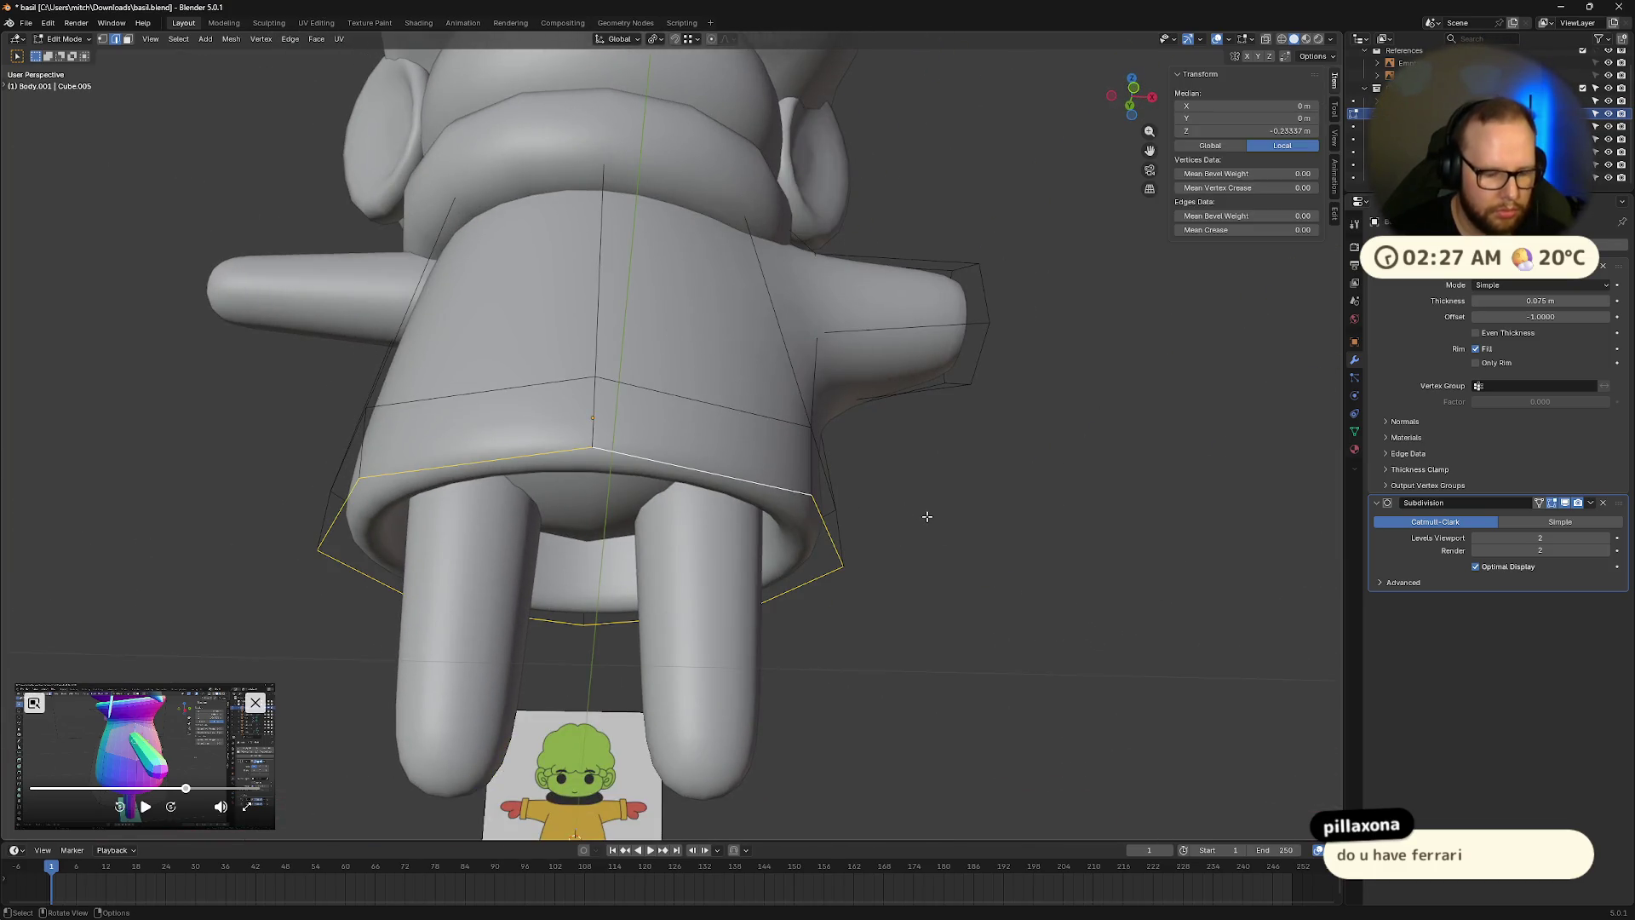
key("g")
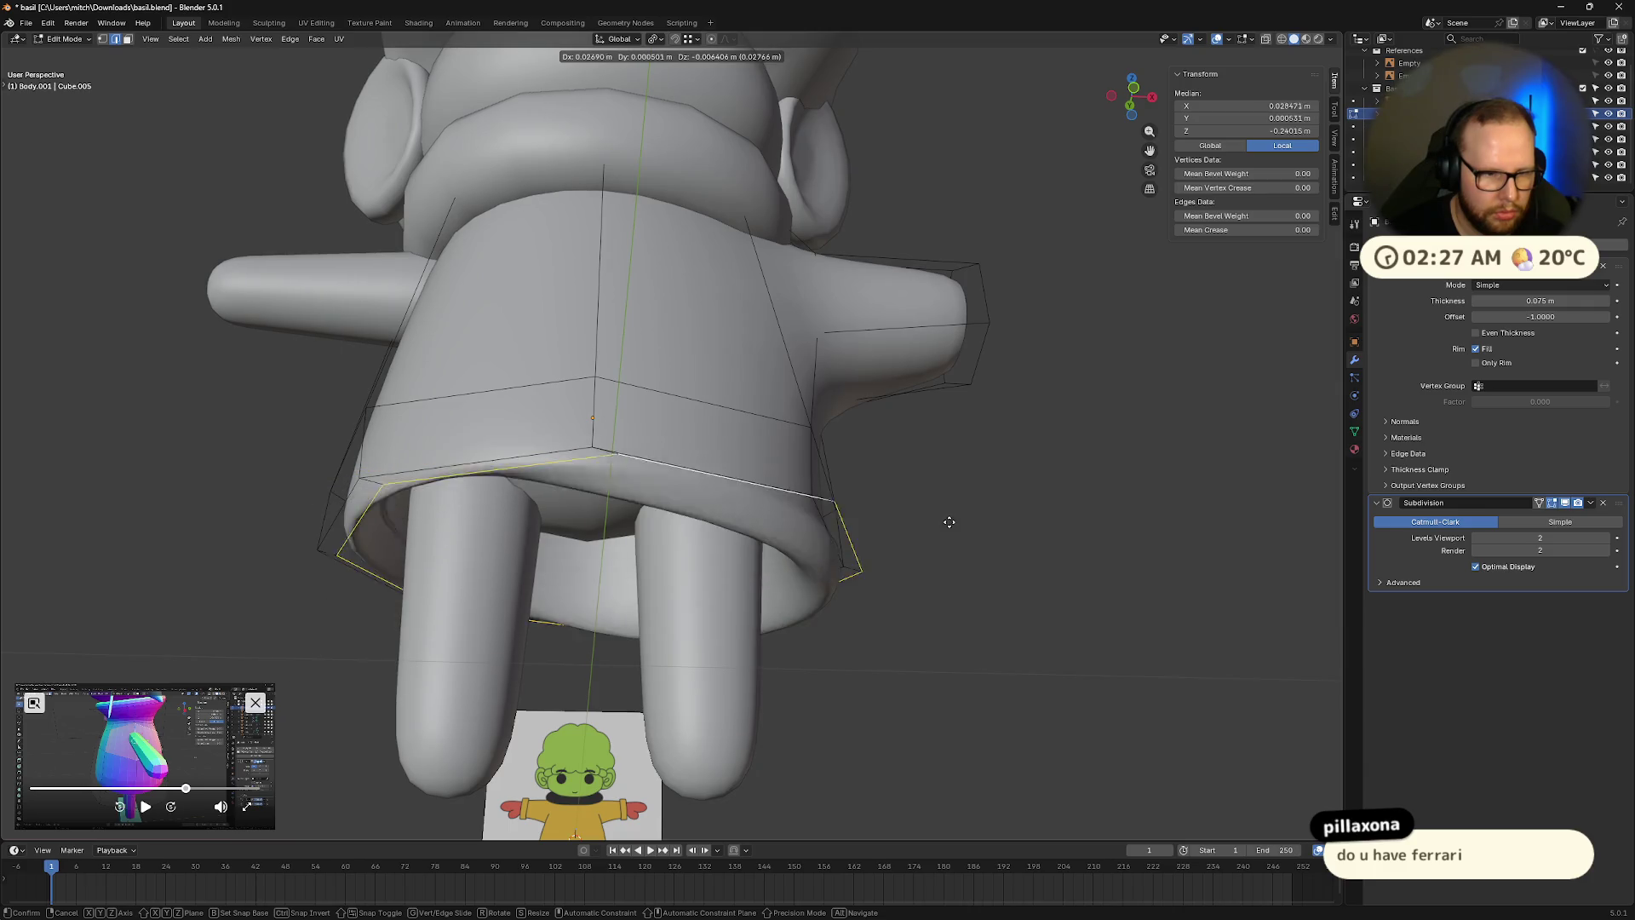
left_click(950, 522)
key("s")
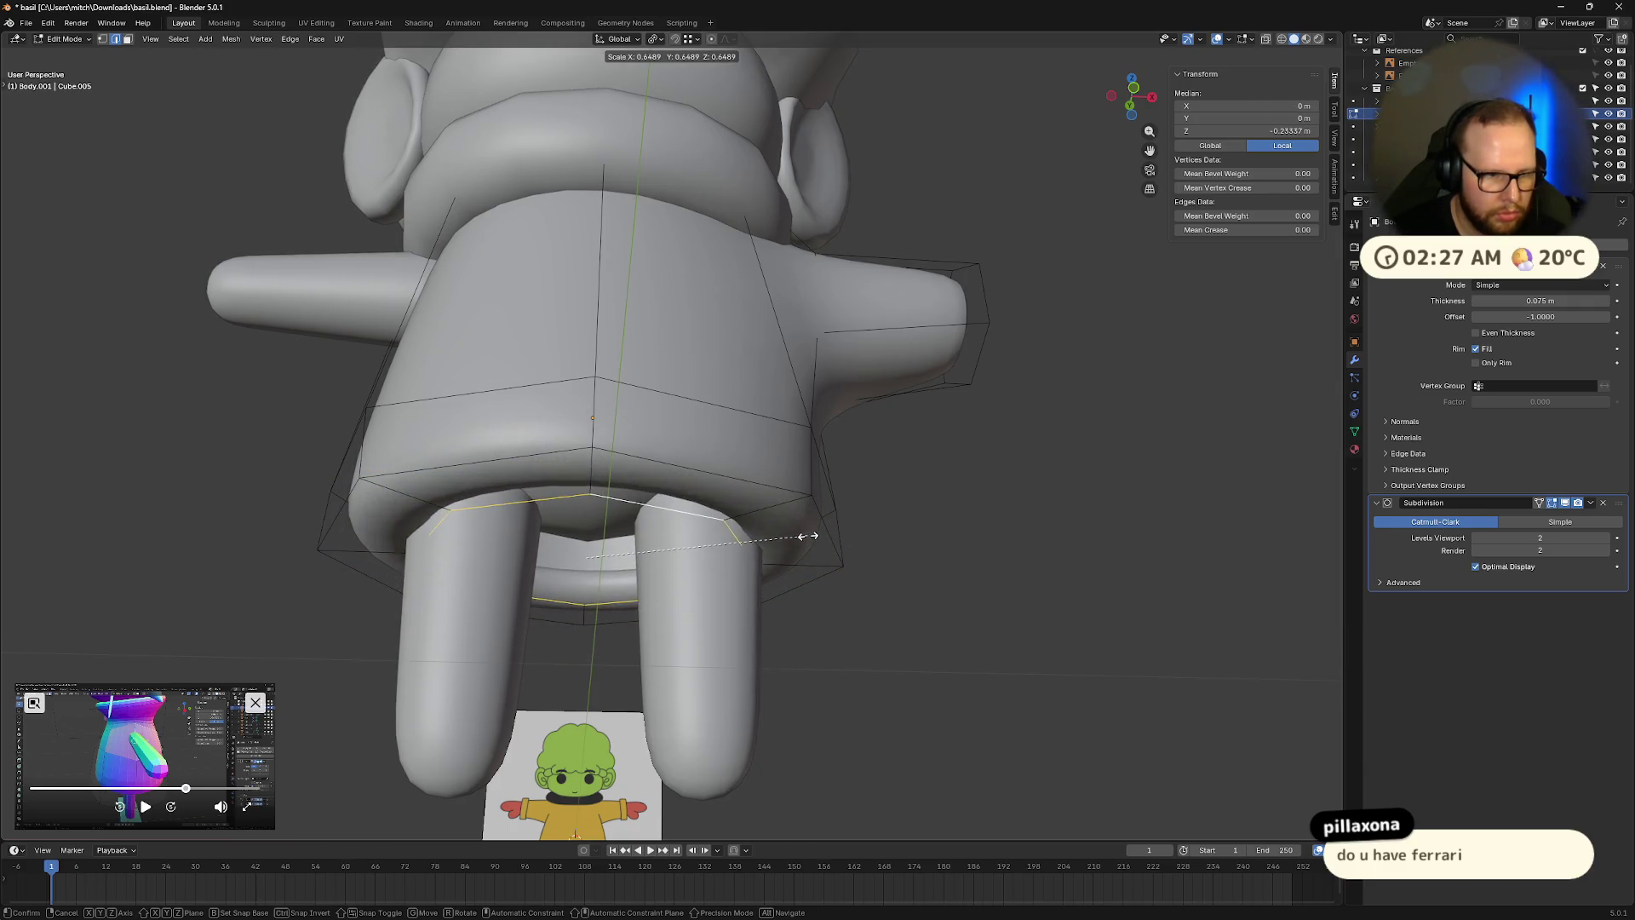
left_click(804, 542)
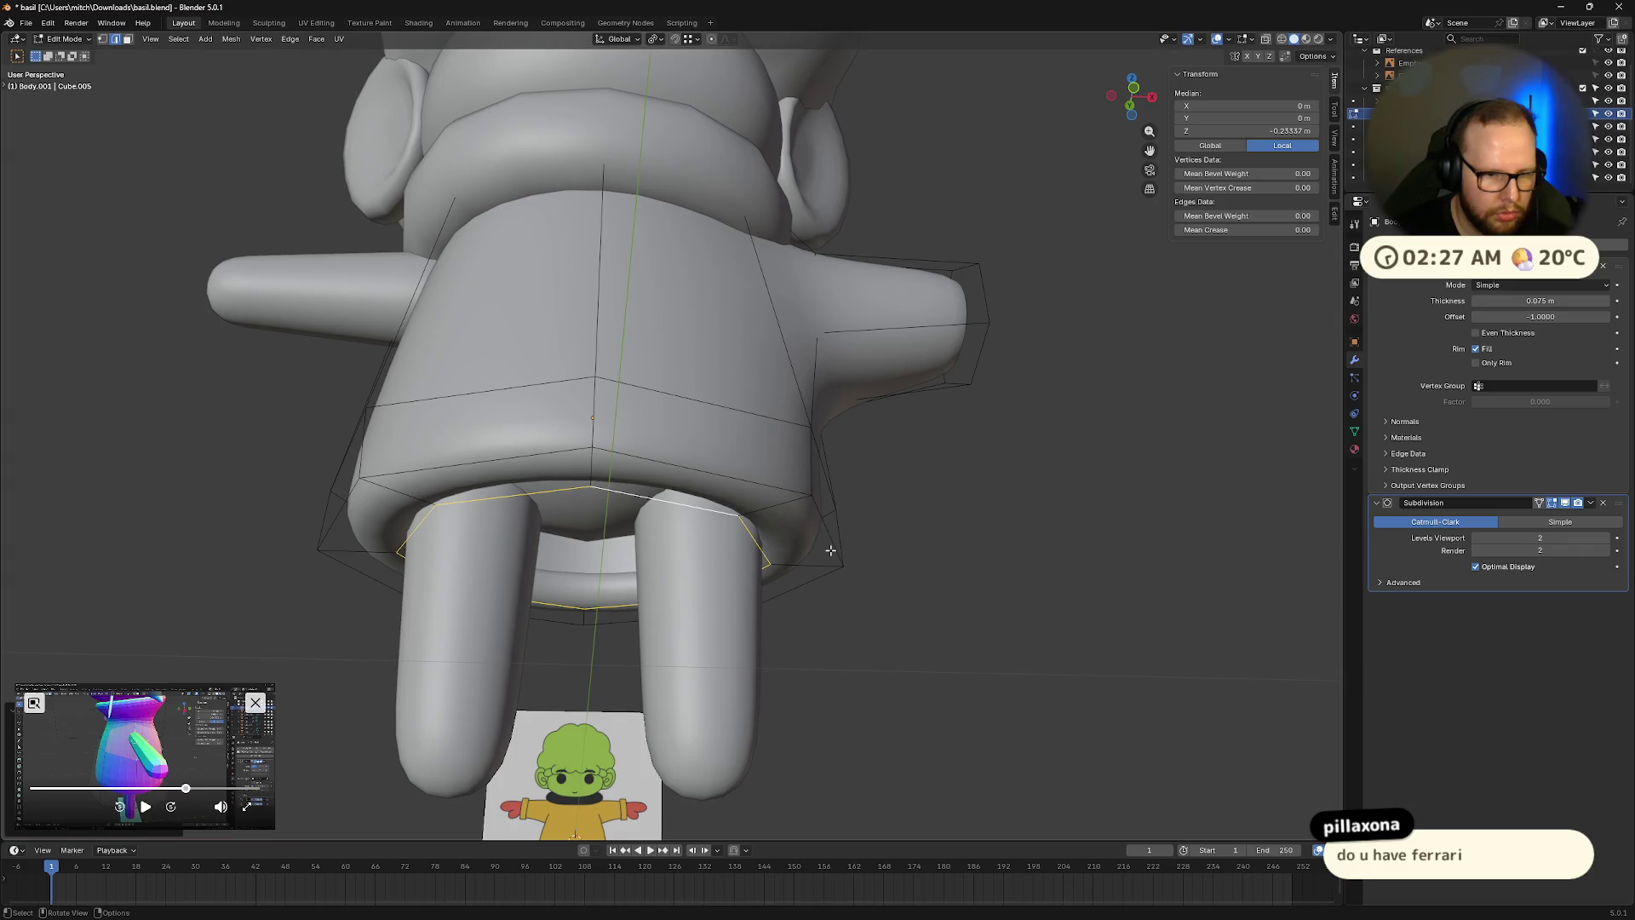
key("g")
key("z")
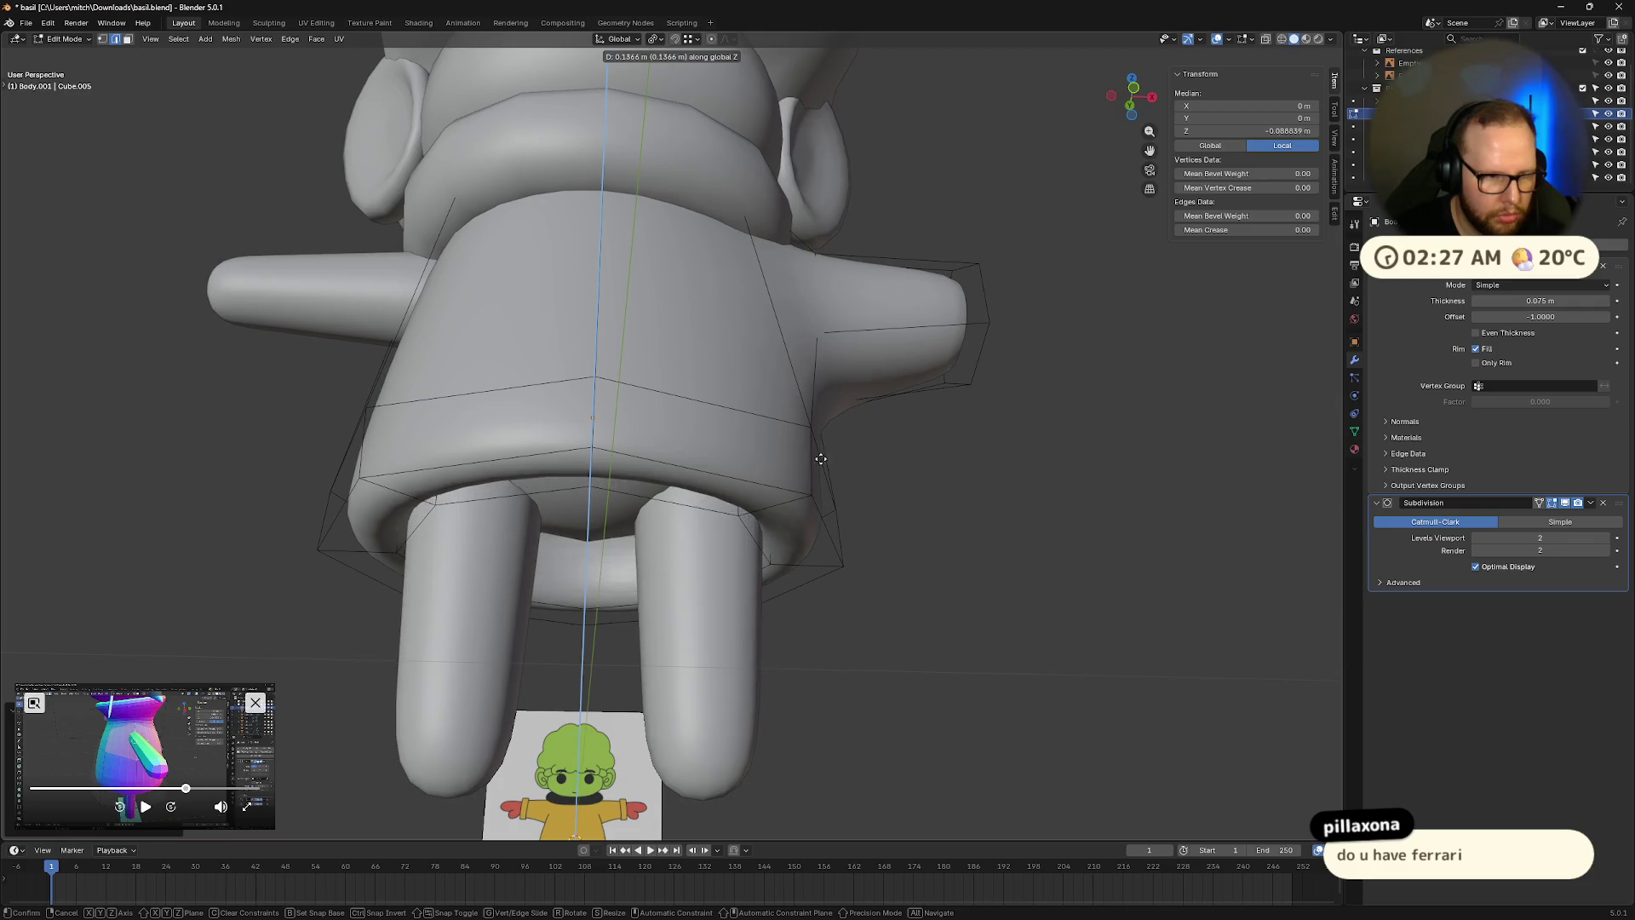
left_click(809, 425)
mouse_move(811, 434)
middle_mouse_down()
mouse_move(958, 473)
mouse_move(868, 547)
middle_mouse_up()
key("Tab")
scroll(867, 543, "down", 4)
mouse_move(766, 512)
middle_mouse_down()
mouse_move(894, 525)
mouse_move(857, 472)
mouse_move(819, 470)
mouse_move(1030, 198)
middle_mouse_up()
scroll(824, 461, "up", 4)
Widen the lower body edge loop in front view and check it from below.
key("Tab")
left_click(1130, 100)
scroll(767, 383, "down", 2)
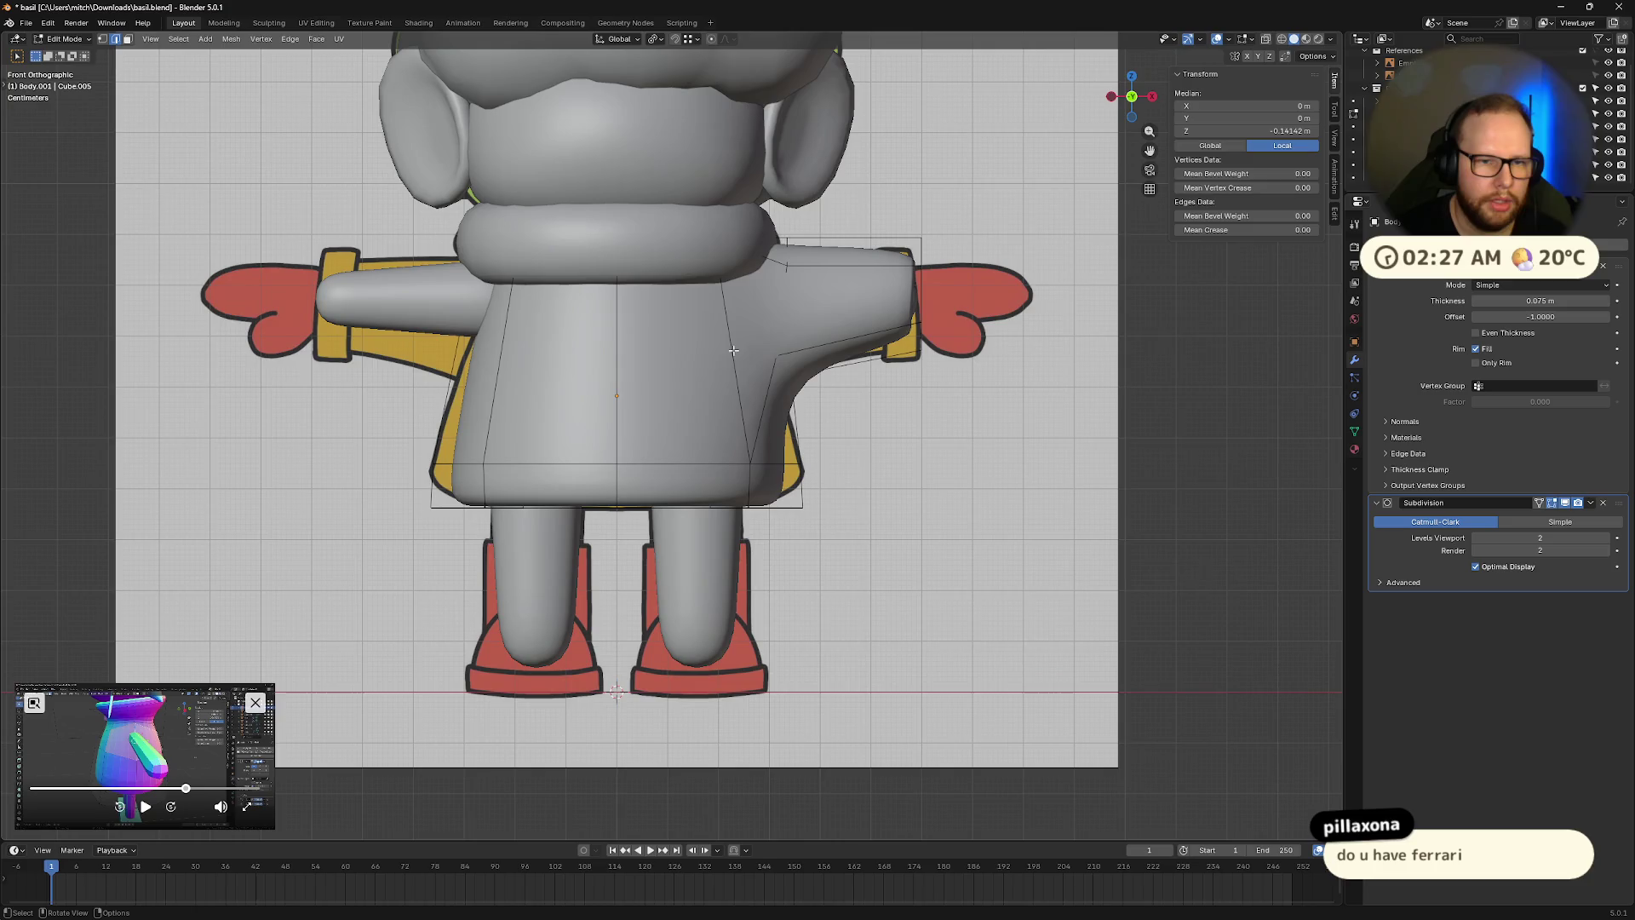
left_click(945, 404)
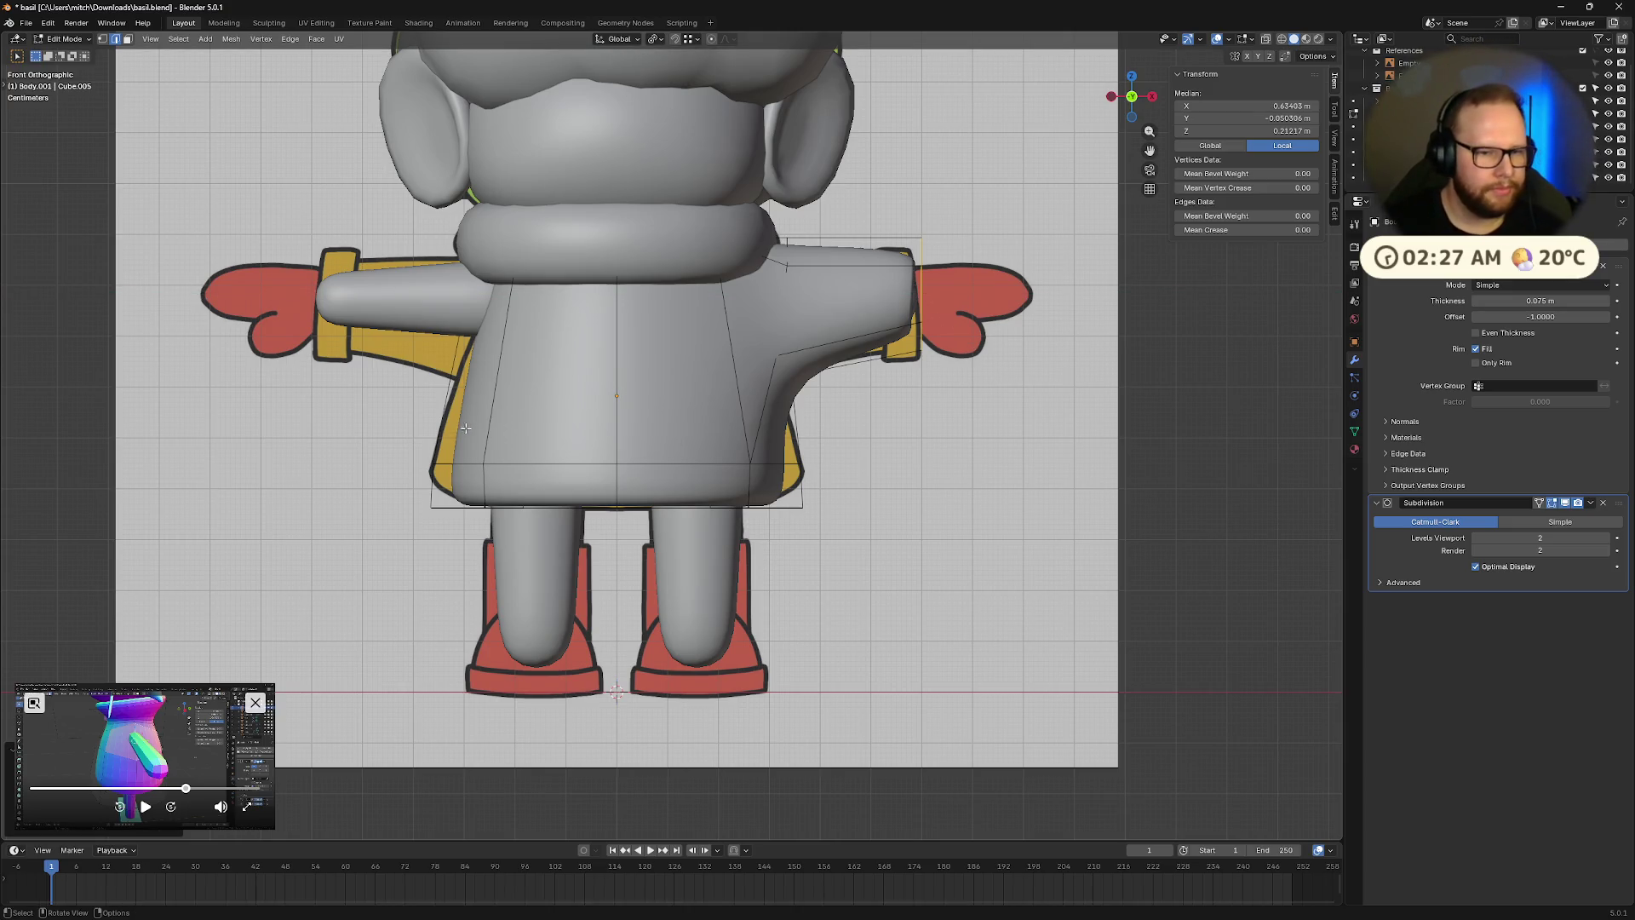
left_click(370, 442)
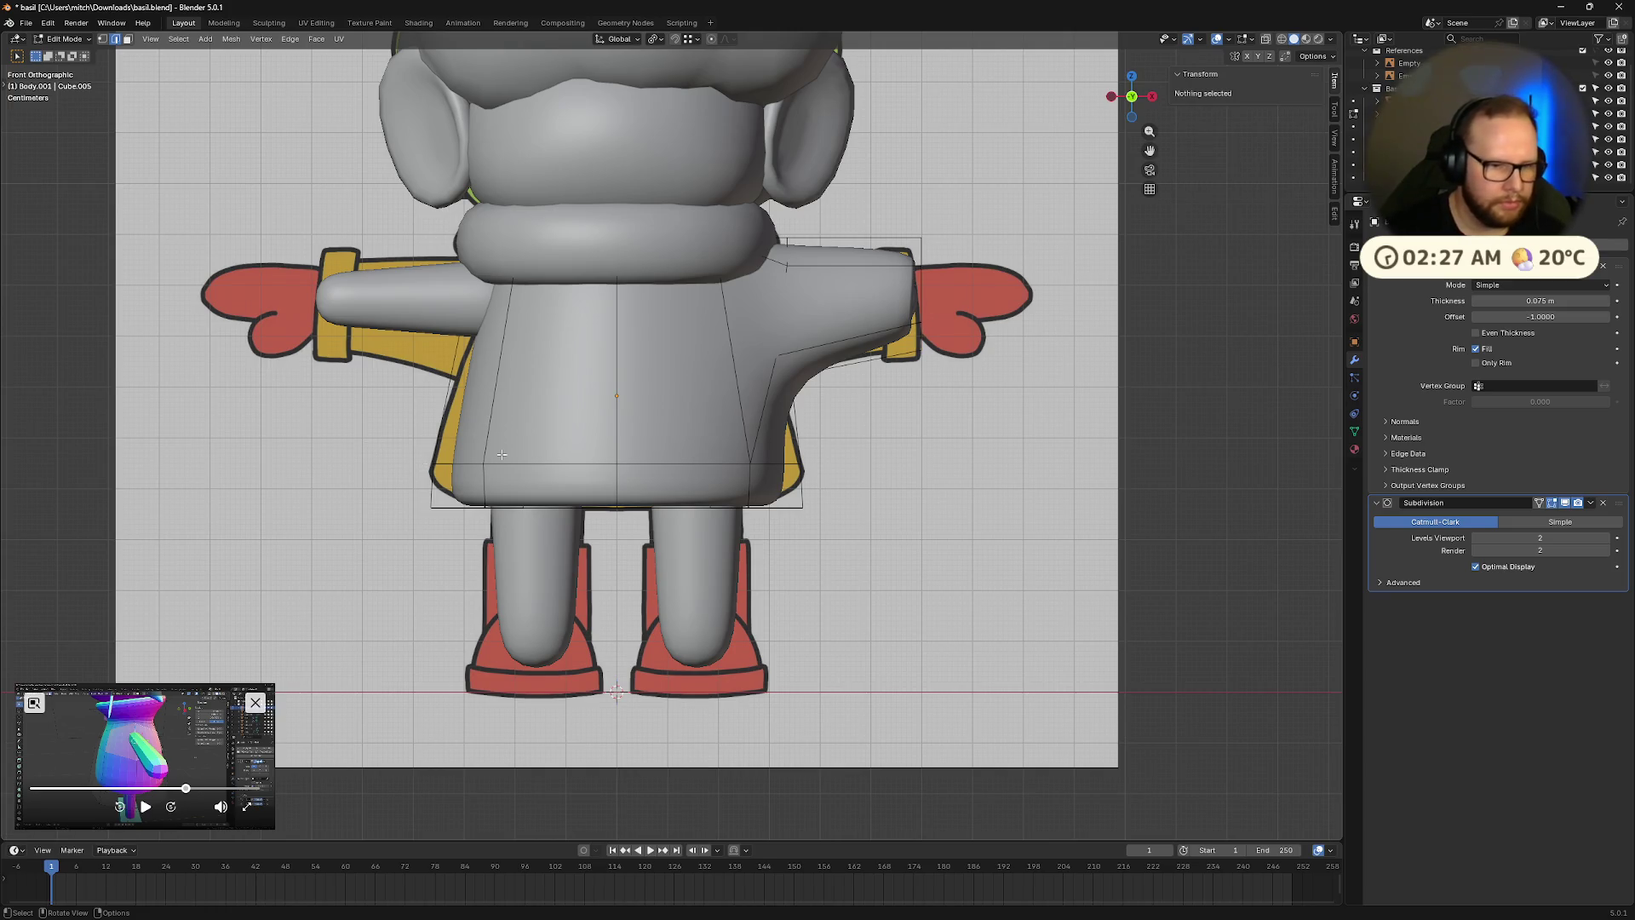
left_click(569, 460)
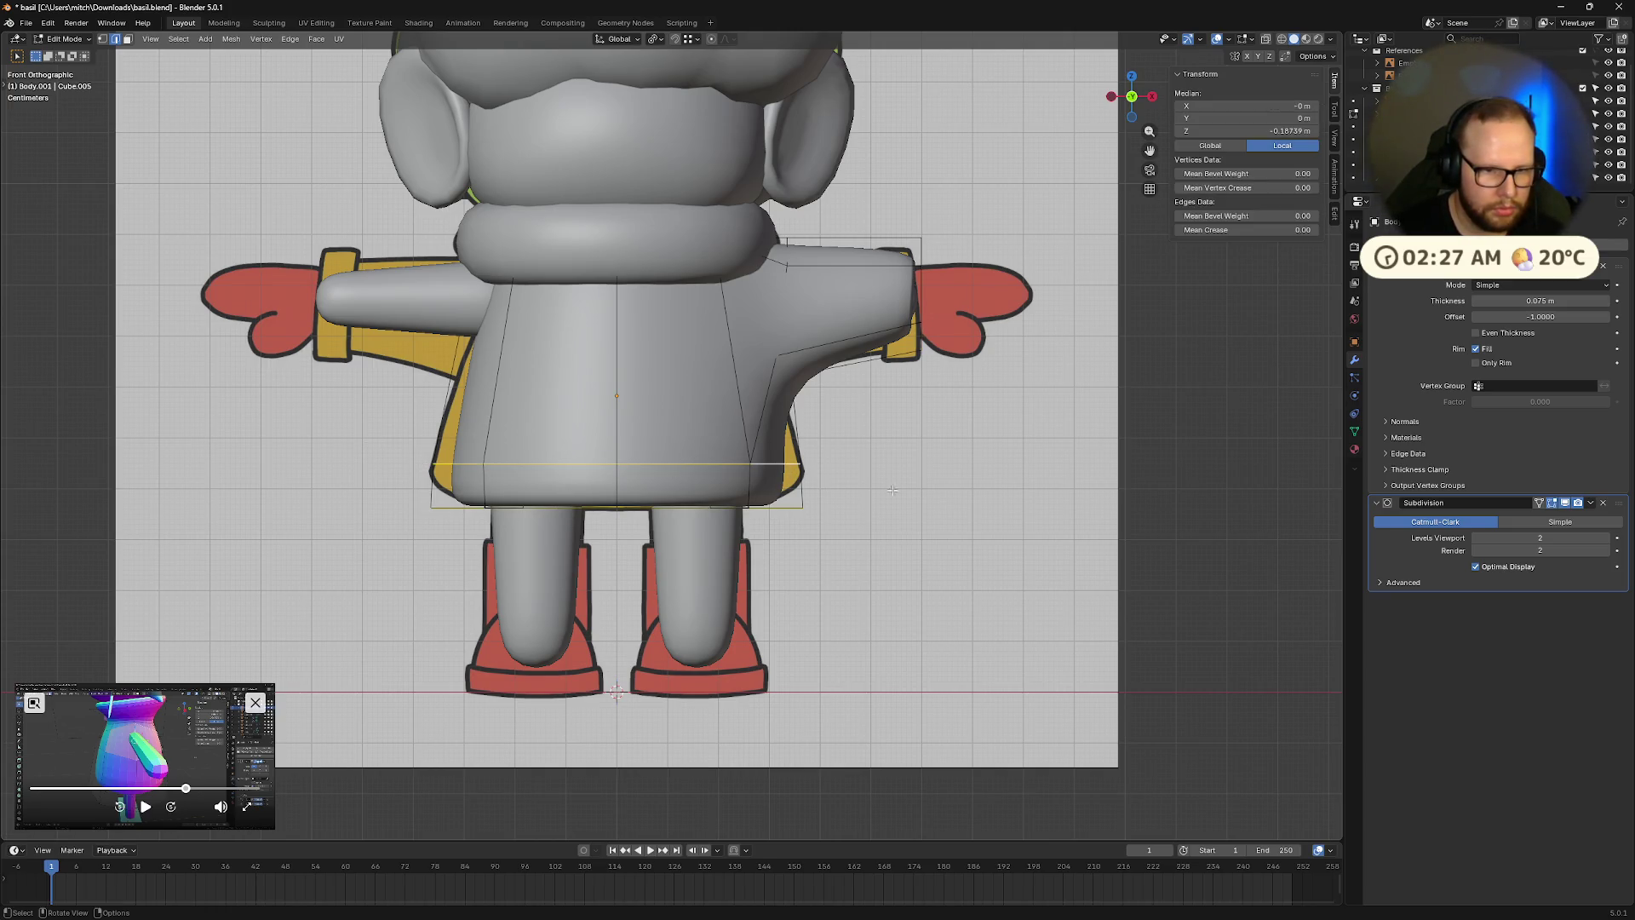
key("s")
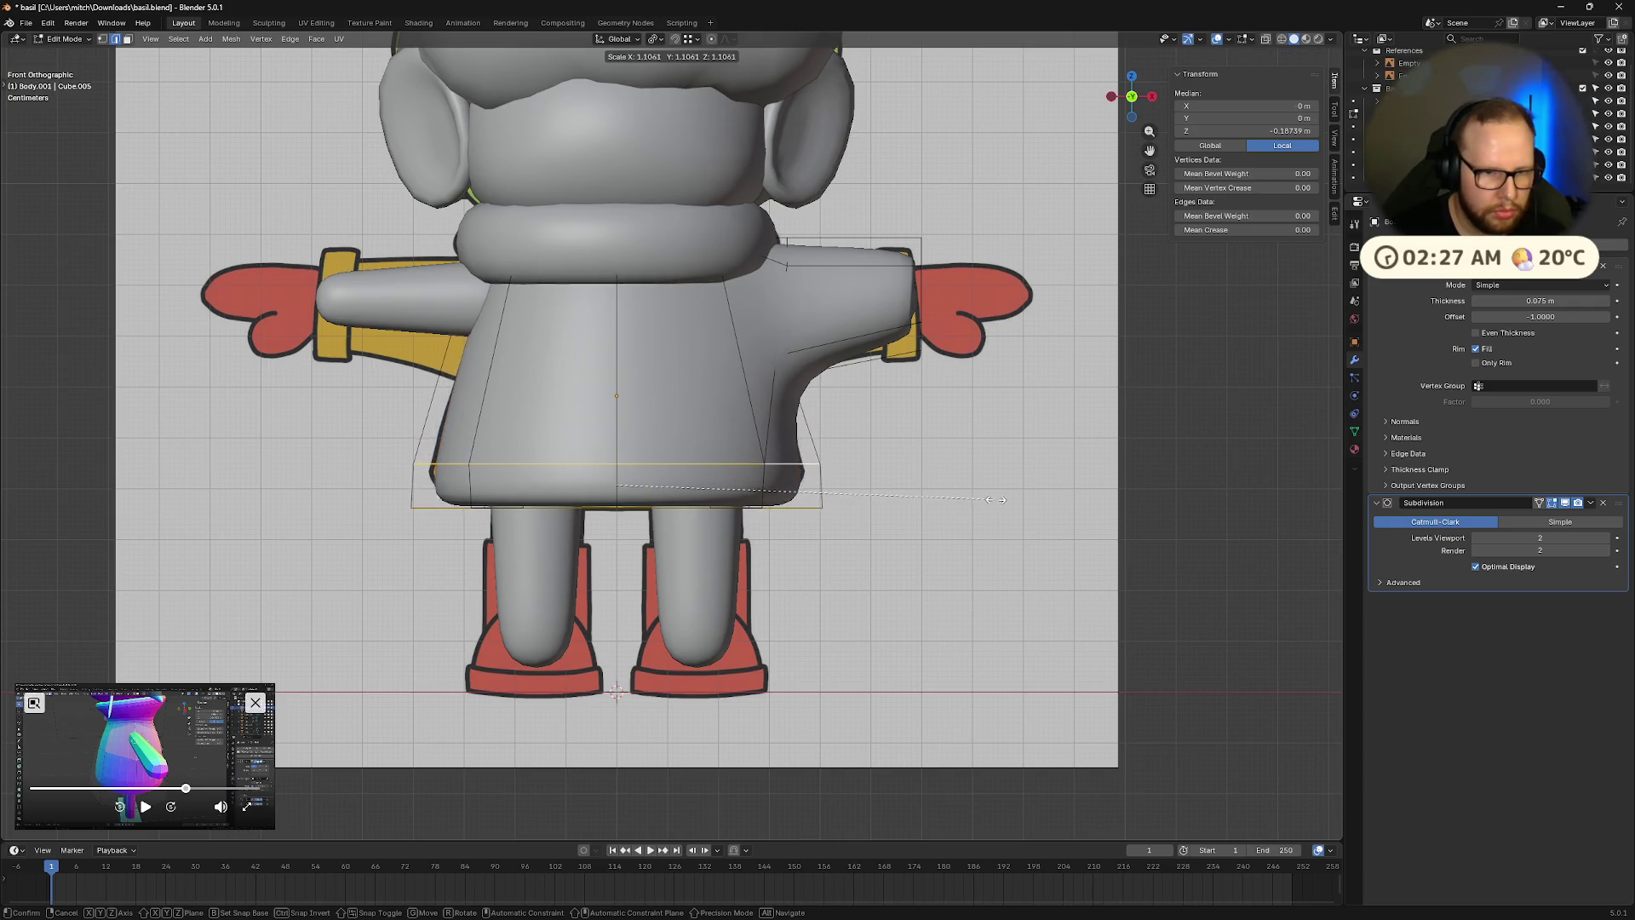
left_click(1009, 498)
key("Tab")
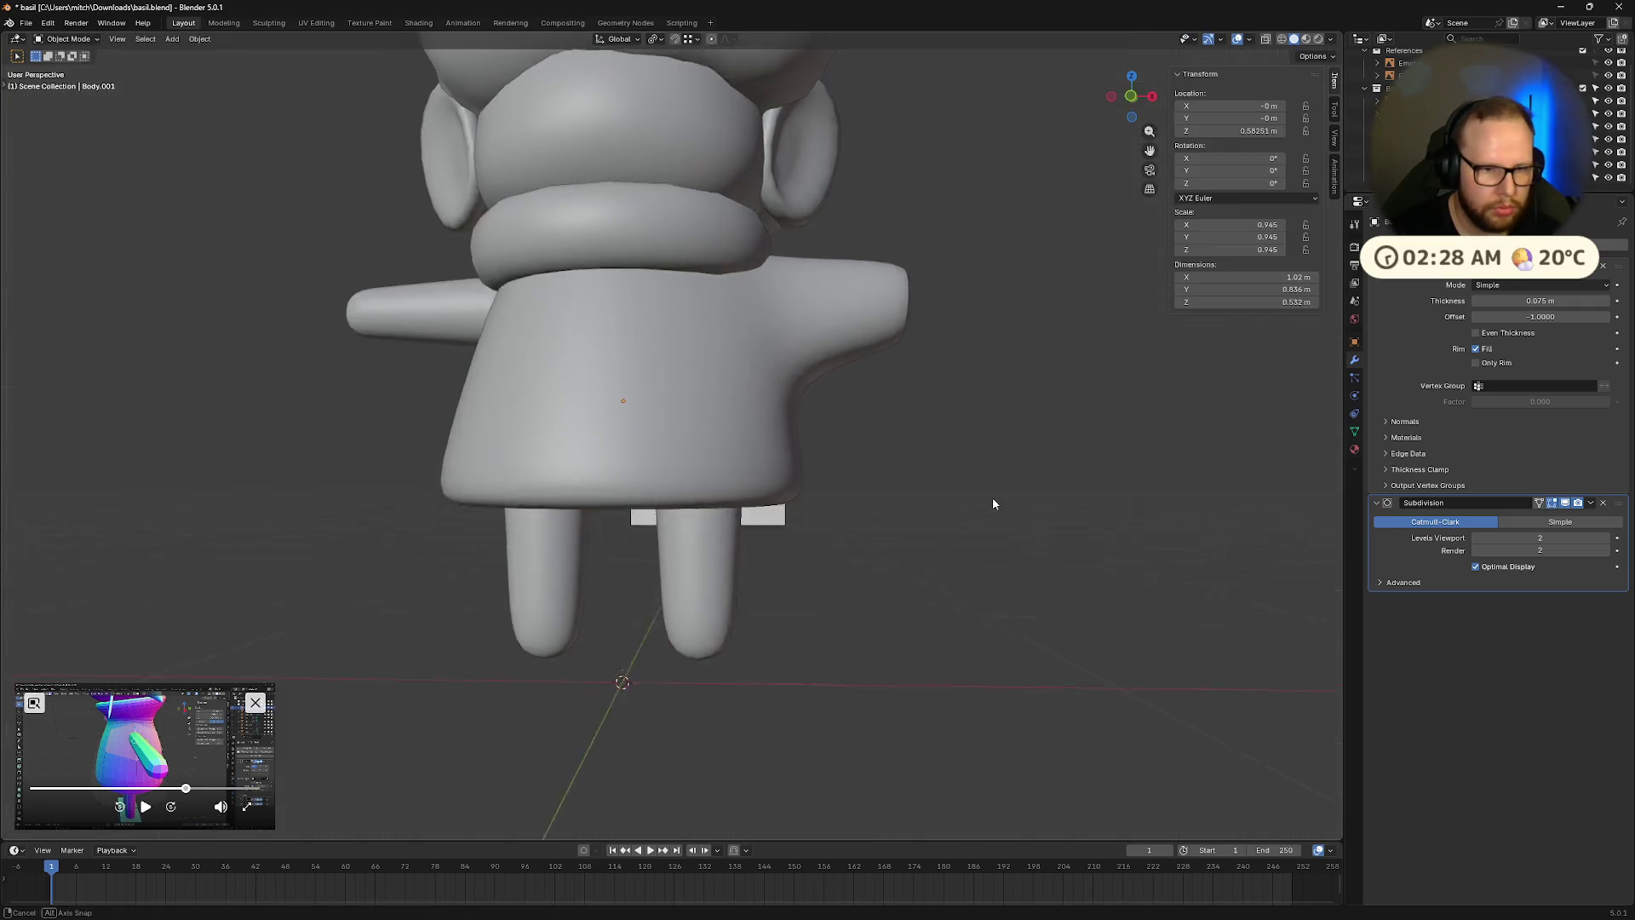
mouse_move(993, 497)
middle_mouse_down()
mouse_move(843, 427)
mouse_move(806, 449)
mouse_move(934, 509)
mouse_move(522, 469)
middle_mouse_up()
left_click(805, 448)
In X-ray front view, scale the bottom row of coat faces outward so the hem flares past the reference.
key("Tab")
key("alt+z")
key("KP_1")
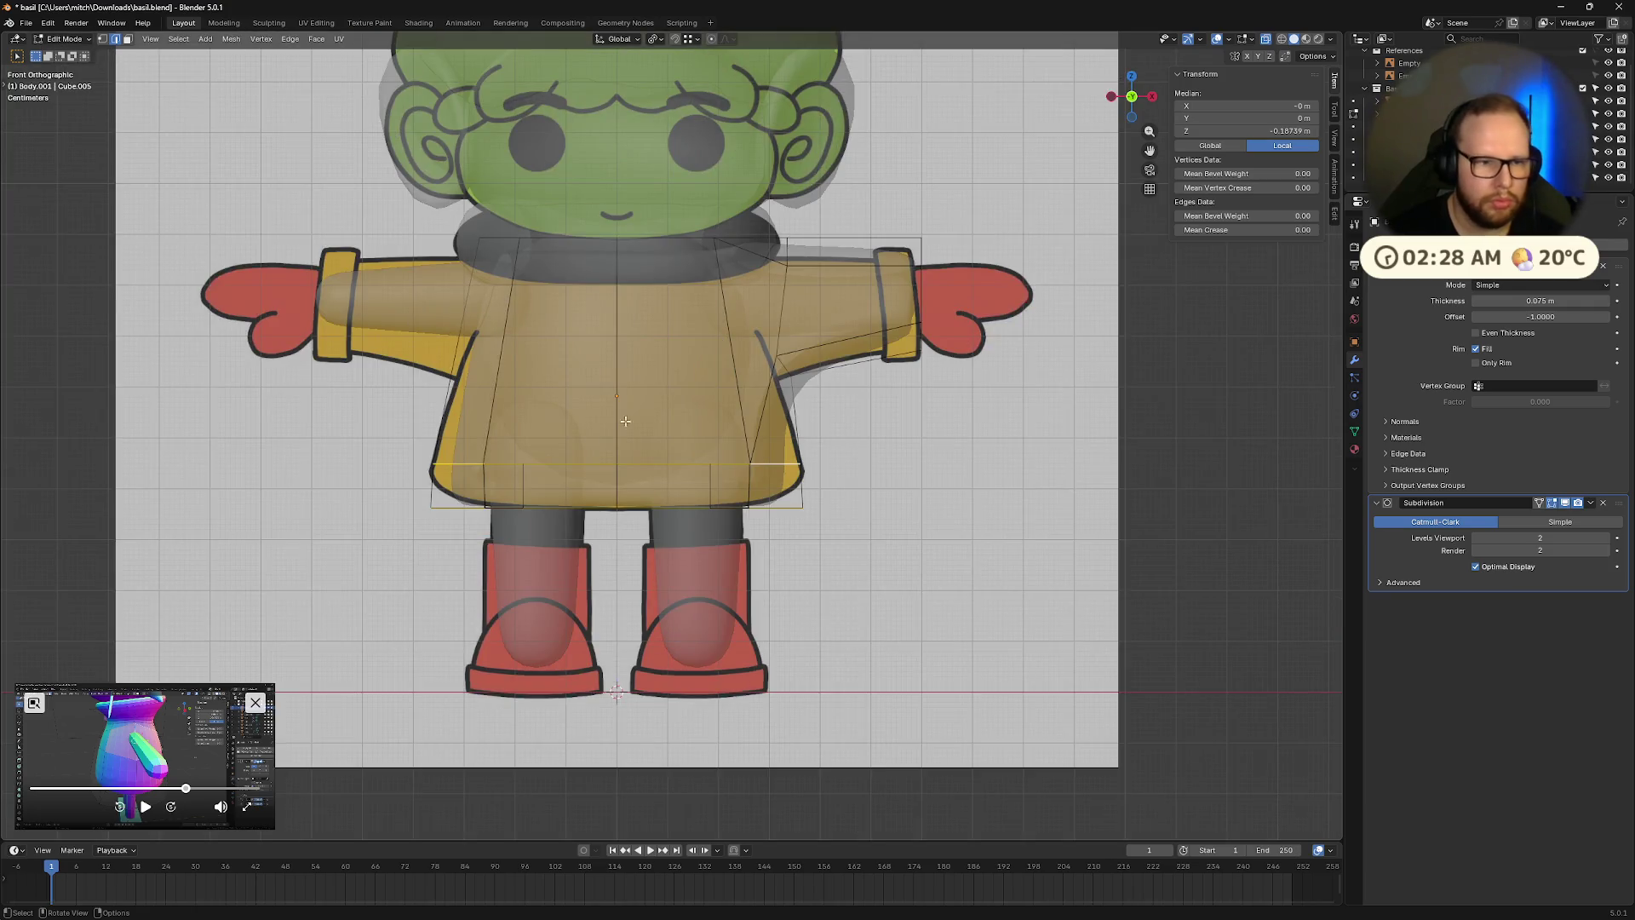
key("alt+a")
left_click_drag(354, 439, 911, 535)
key("s")
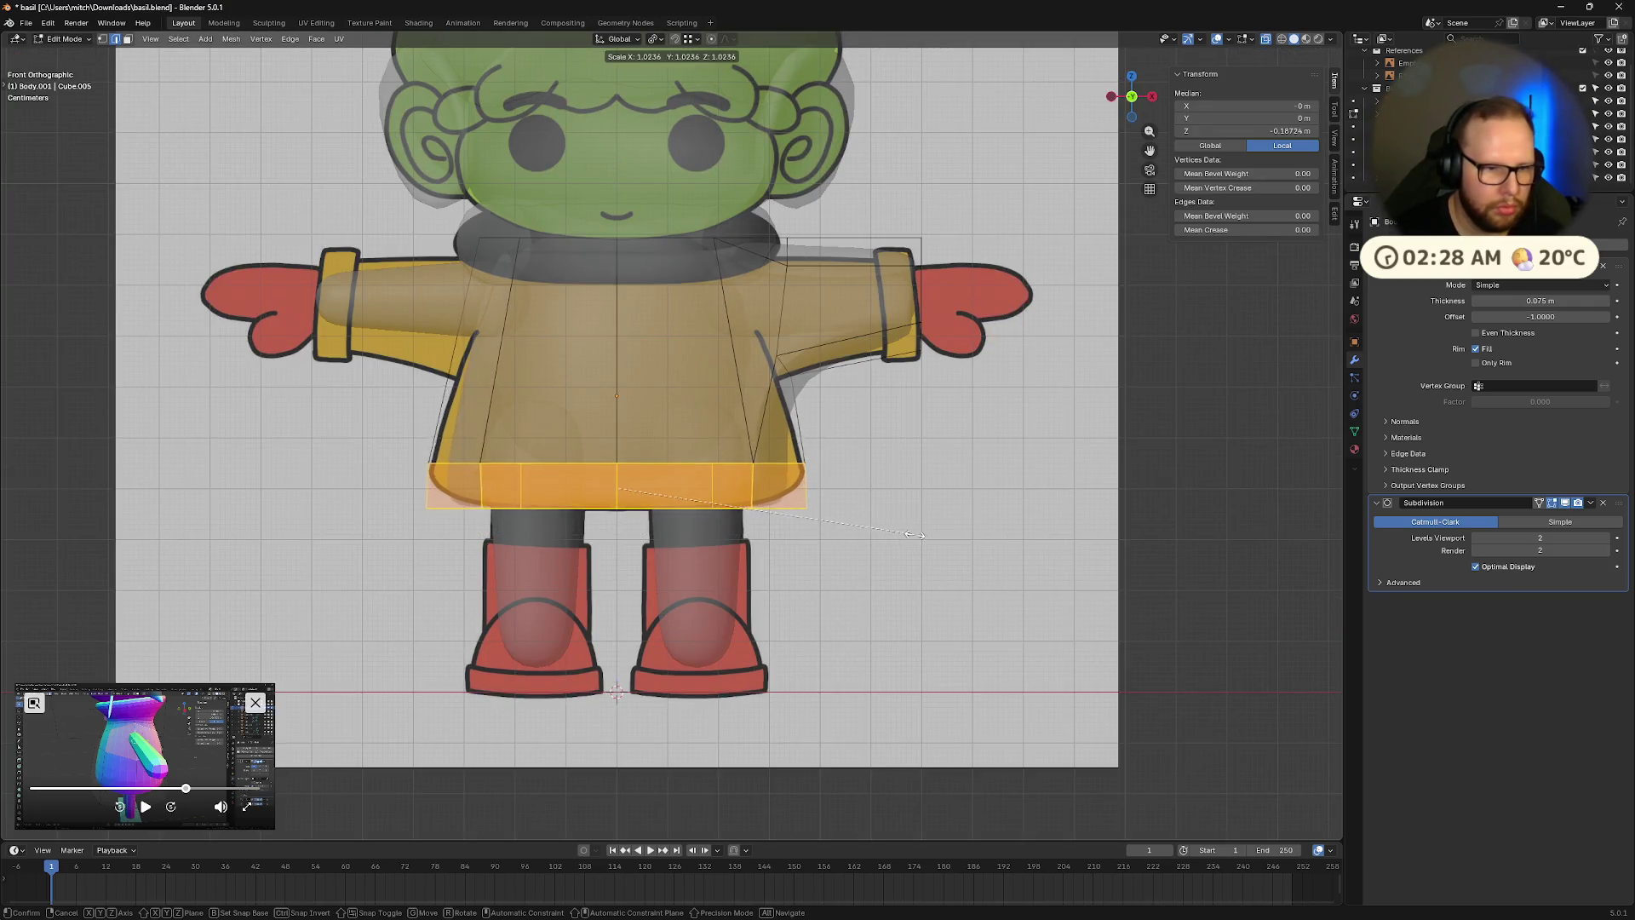
left_click(951, 537)
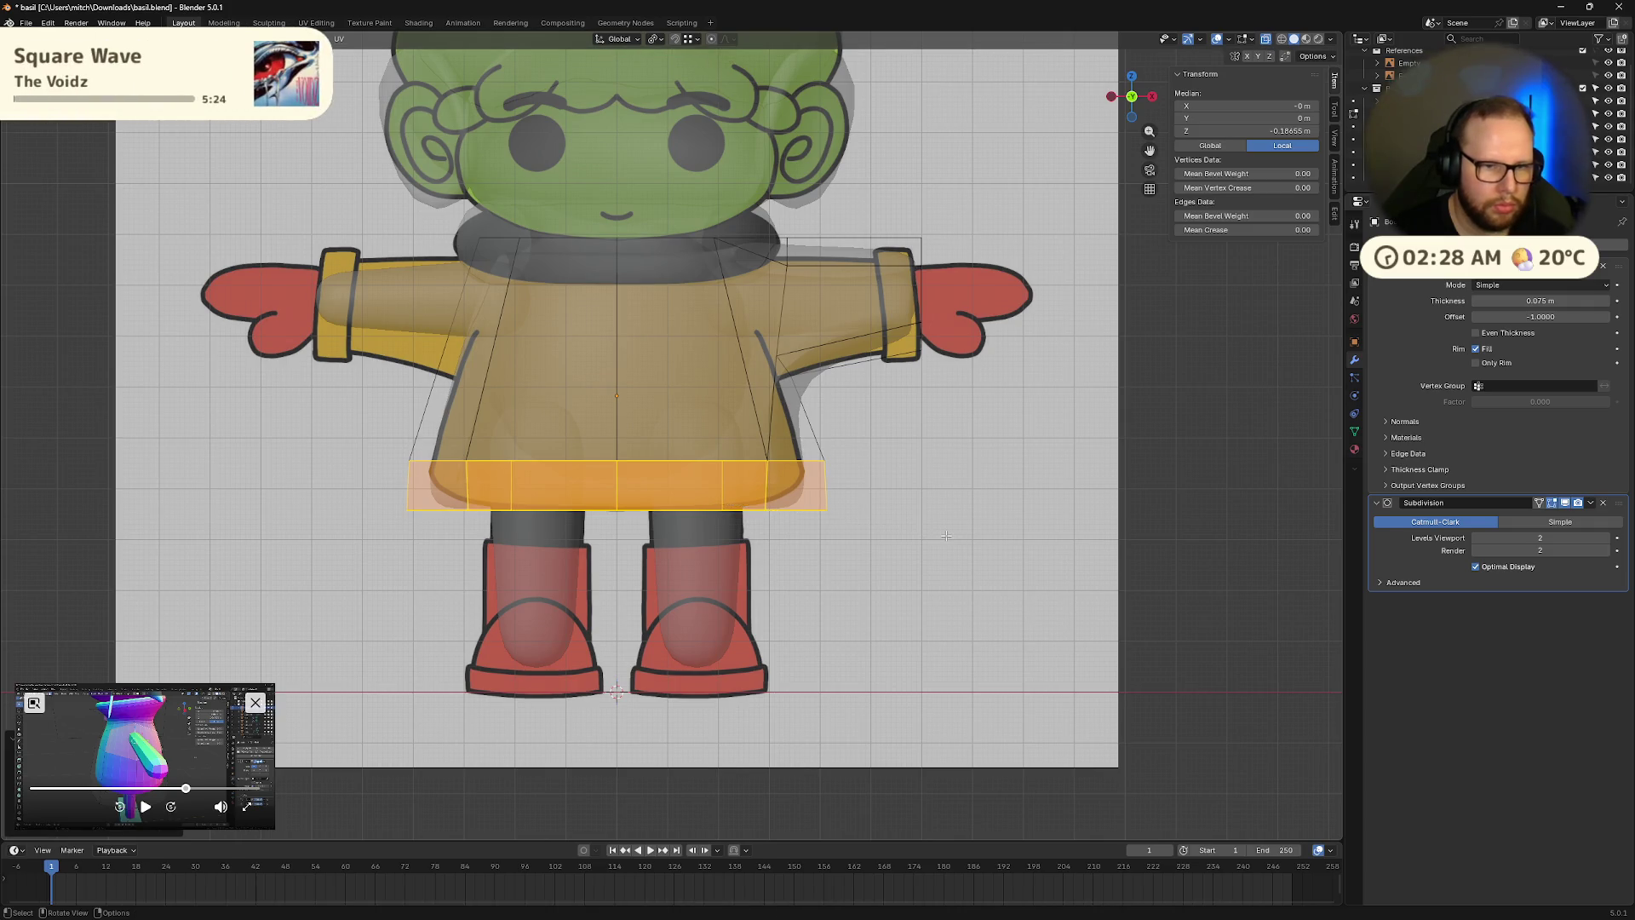
key("Tab")
mouse_move(1022, 520)
middle_mouse_down()
mouse_move(926, 451)
mouse_move(881, 486)
middle_mouse_up()
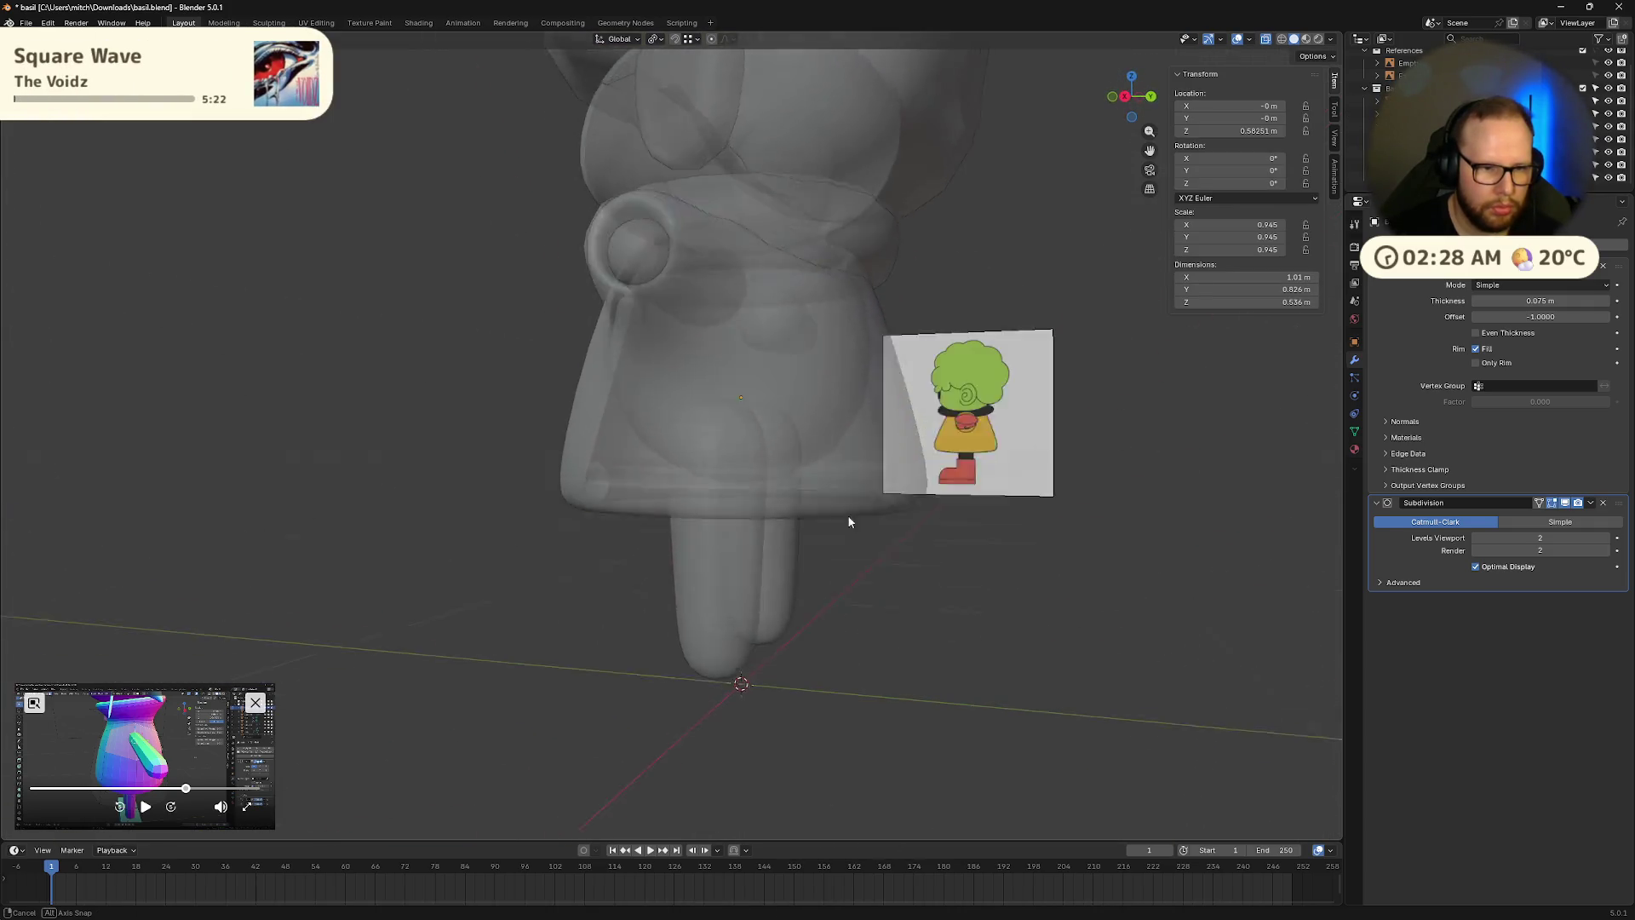
key("KP_1")
mouse_move(905, 417)
middle_mouse_down()
mouse_move(779, 460)
mouse_move(716, 435)
mouse_move(852, 456)
mouse_move(813, 439)
mouse_move(861, 429)
mouse_move(865, 370)
middle_mouse_up()
left_click(583, 537)
Try scaling the collar ring, then reset it to its original size.
mouse_move(582, 538)
middle_mouse_down()
mouse_move(870, 497)
mouse_move(865, 446)
mouse_move(854, 492)
mouse_move(880, 568)
mouse_move(897, 548)
mouse_move(880, 522)
middle_mouse_up()
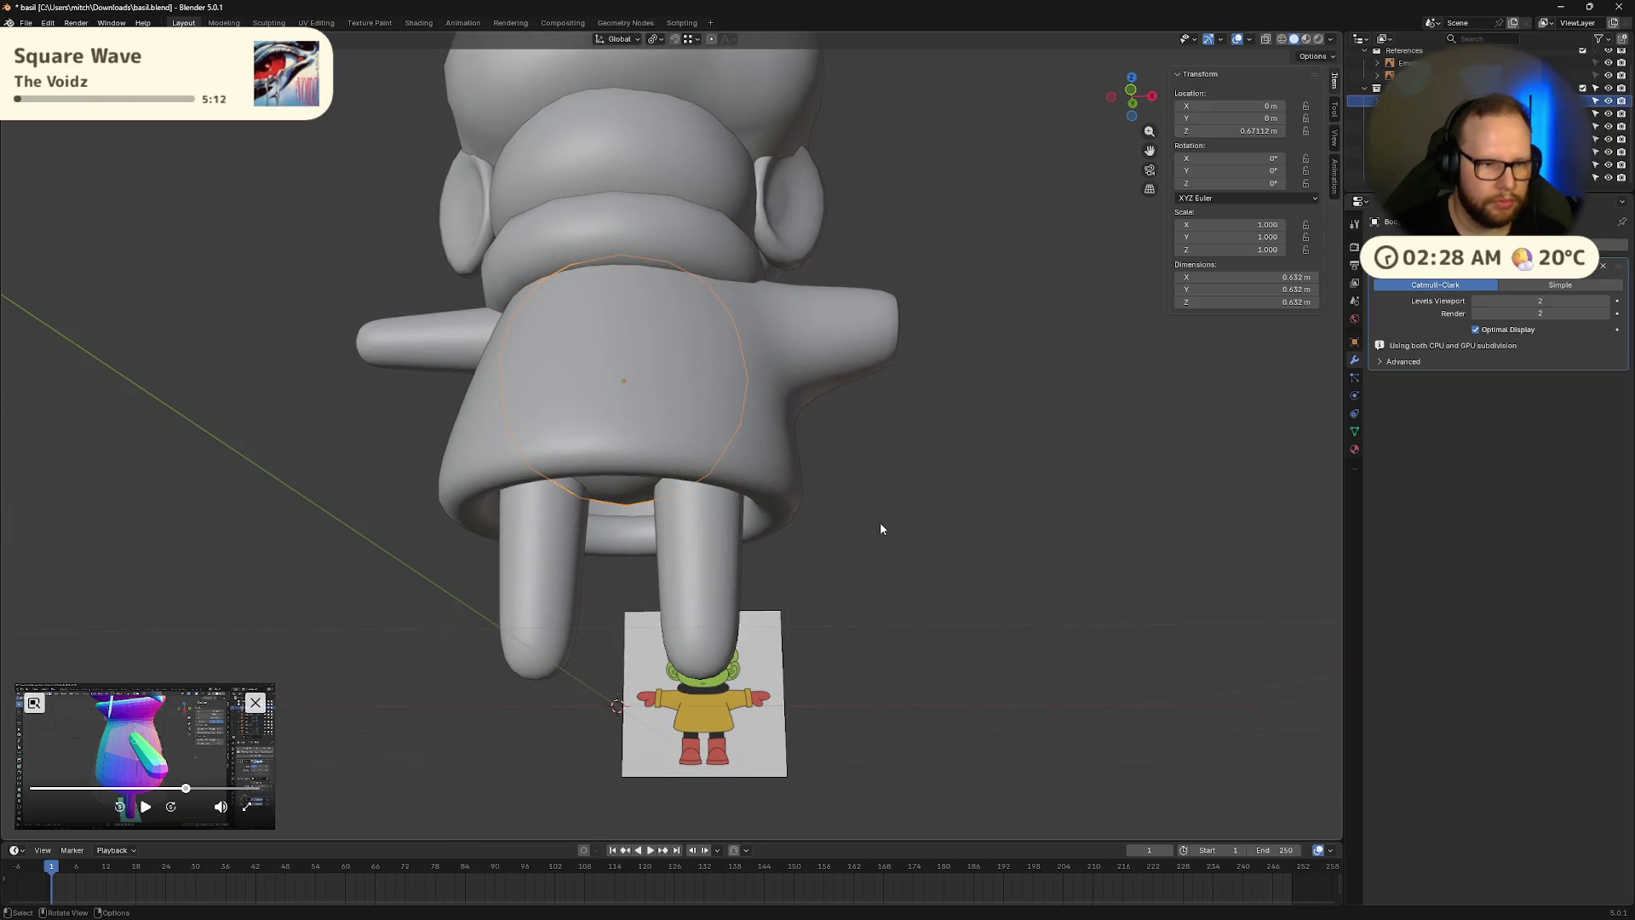
key("s")
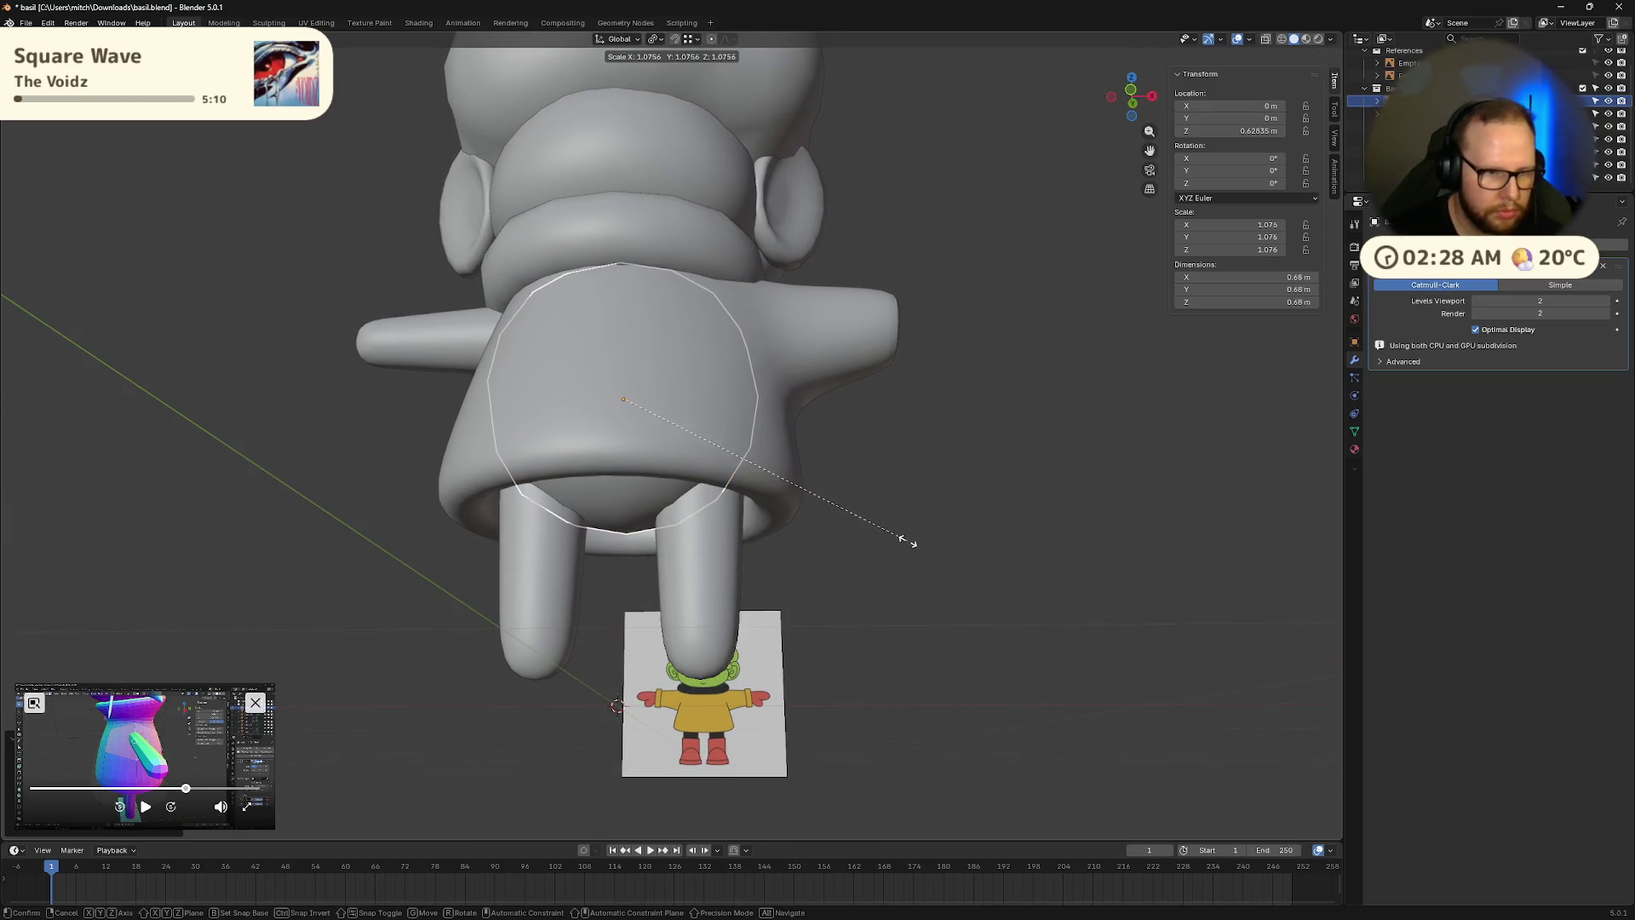
left_click(910, 540)
mouse_move(910, 541)
middle_mouse_down()
mouse_move(910, 479)
mouse_move(973, 617)
mouse_move(1009, 408)
middle_mouse_up()
key("alt+s")
Snap to front orthographic view and enter mesh editing on the coat body.
left_click(1140, 100)
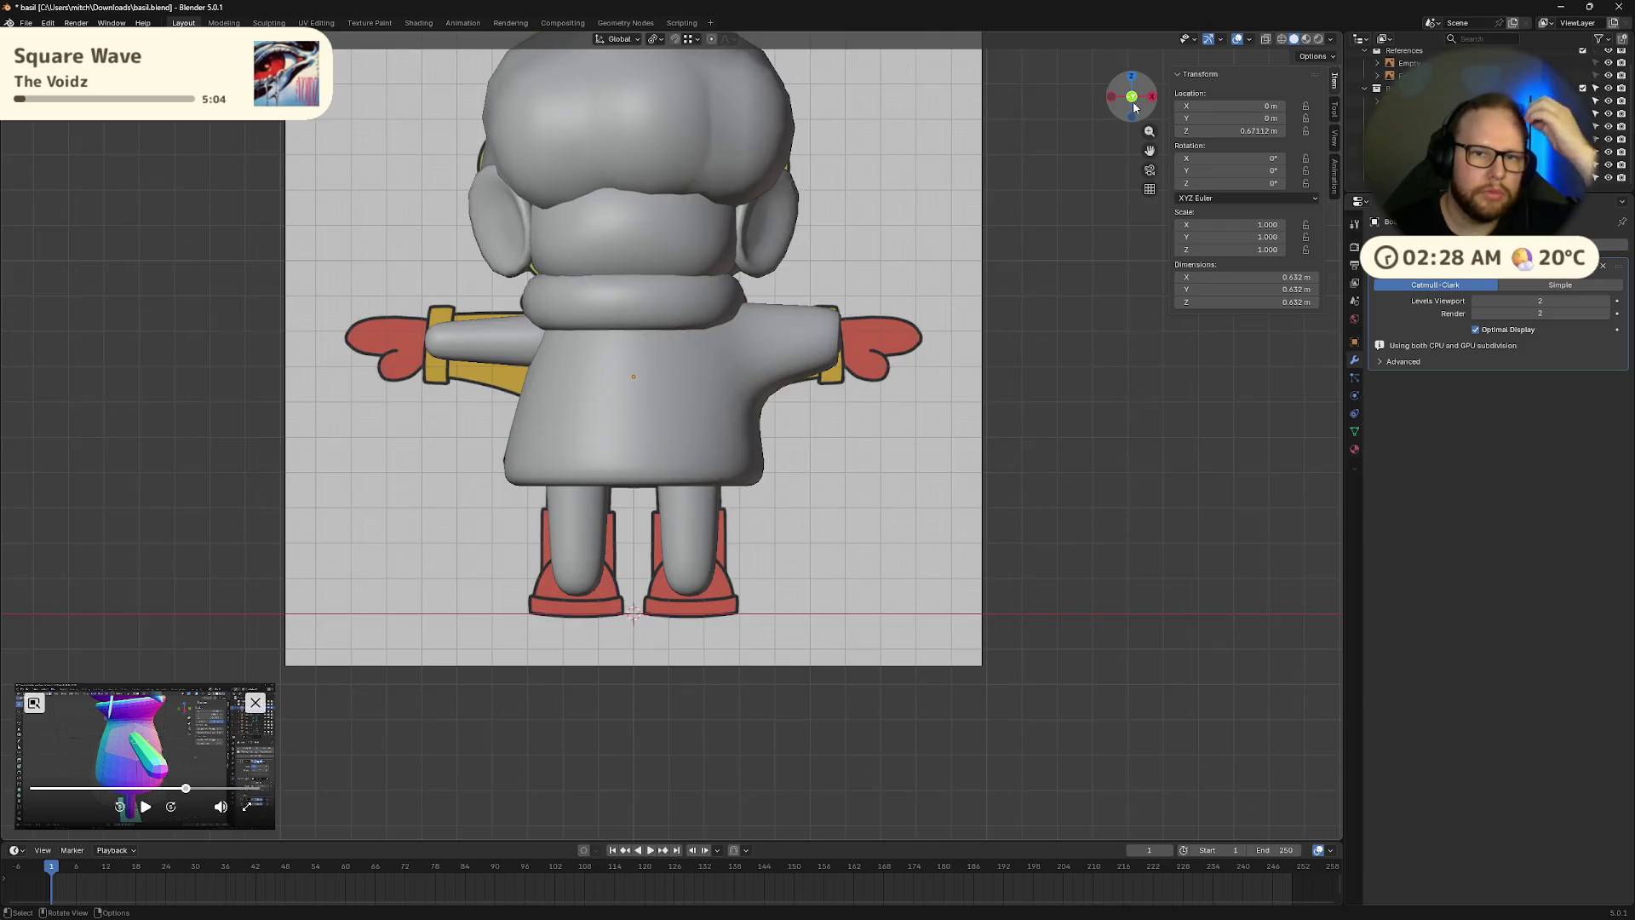
scroll(511, 512, "up", 2)
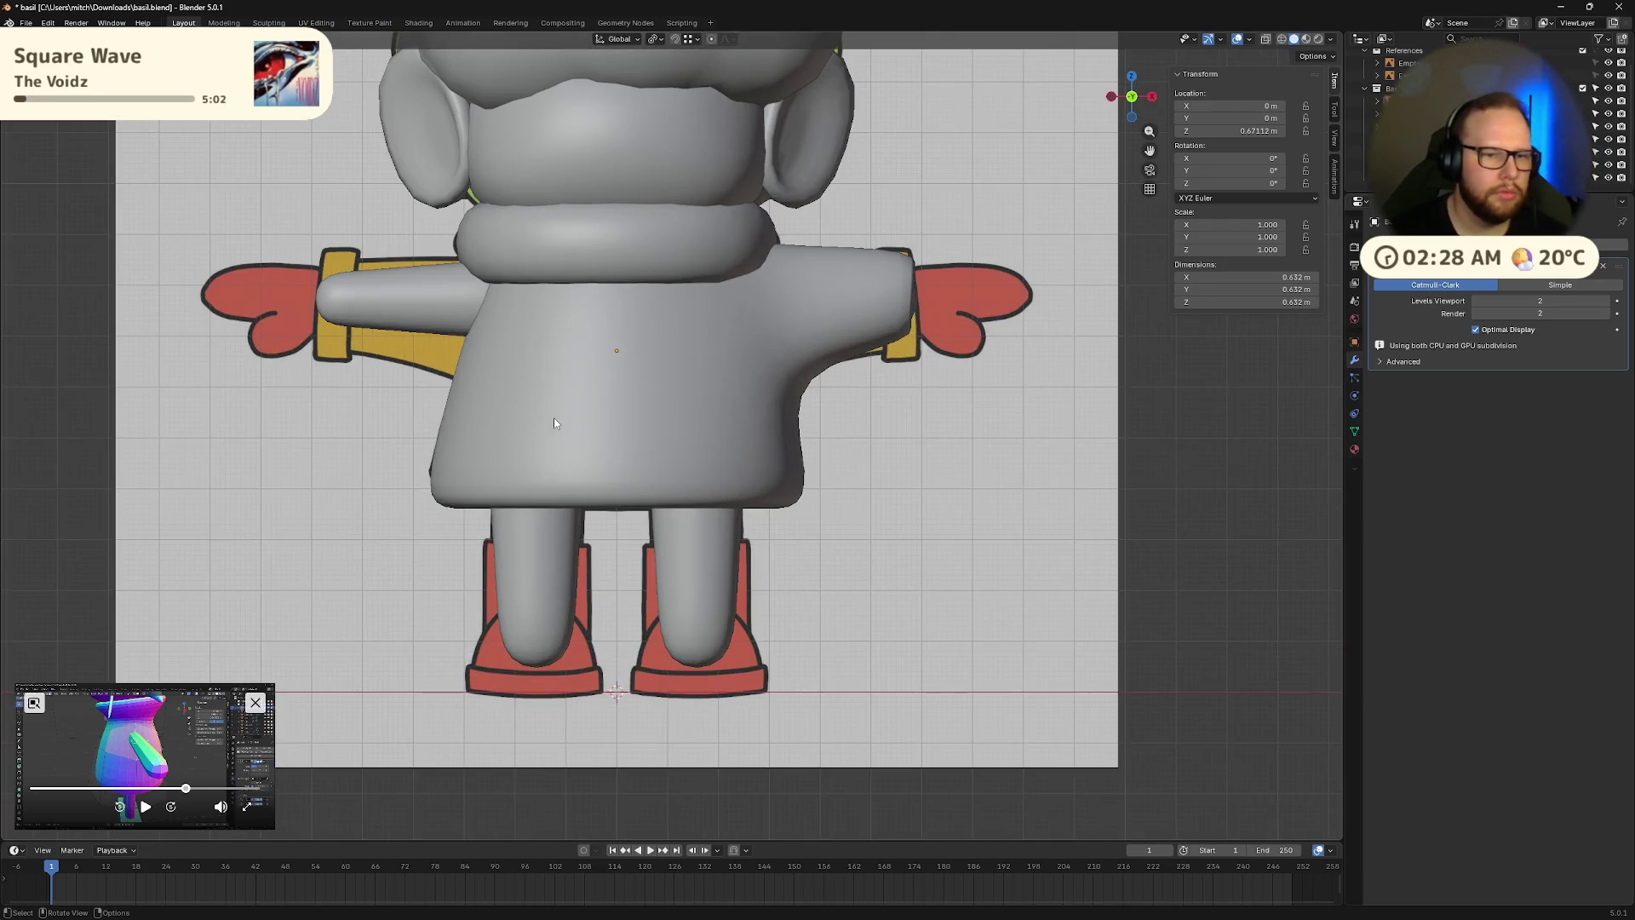
left_click(912, 507)
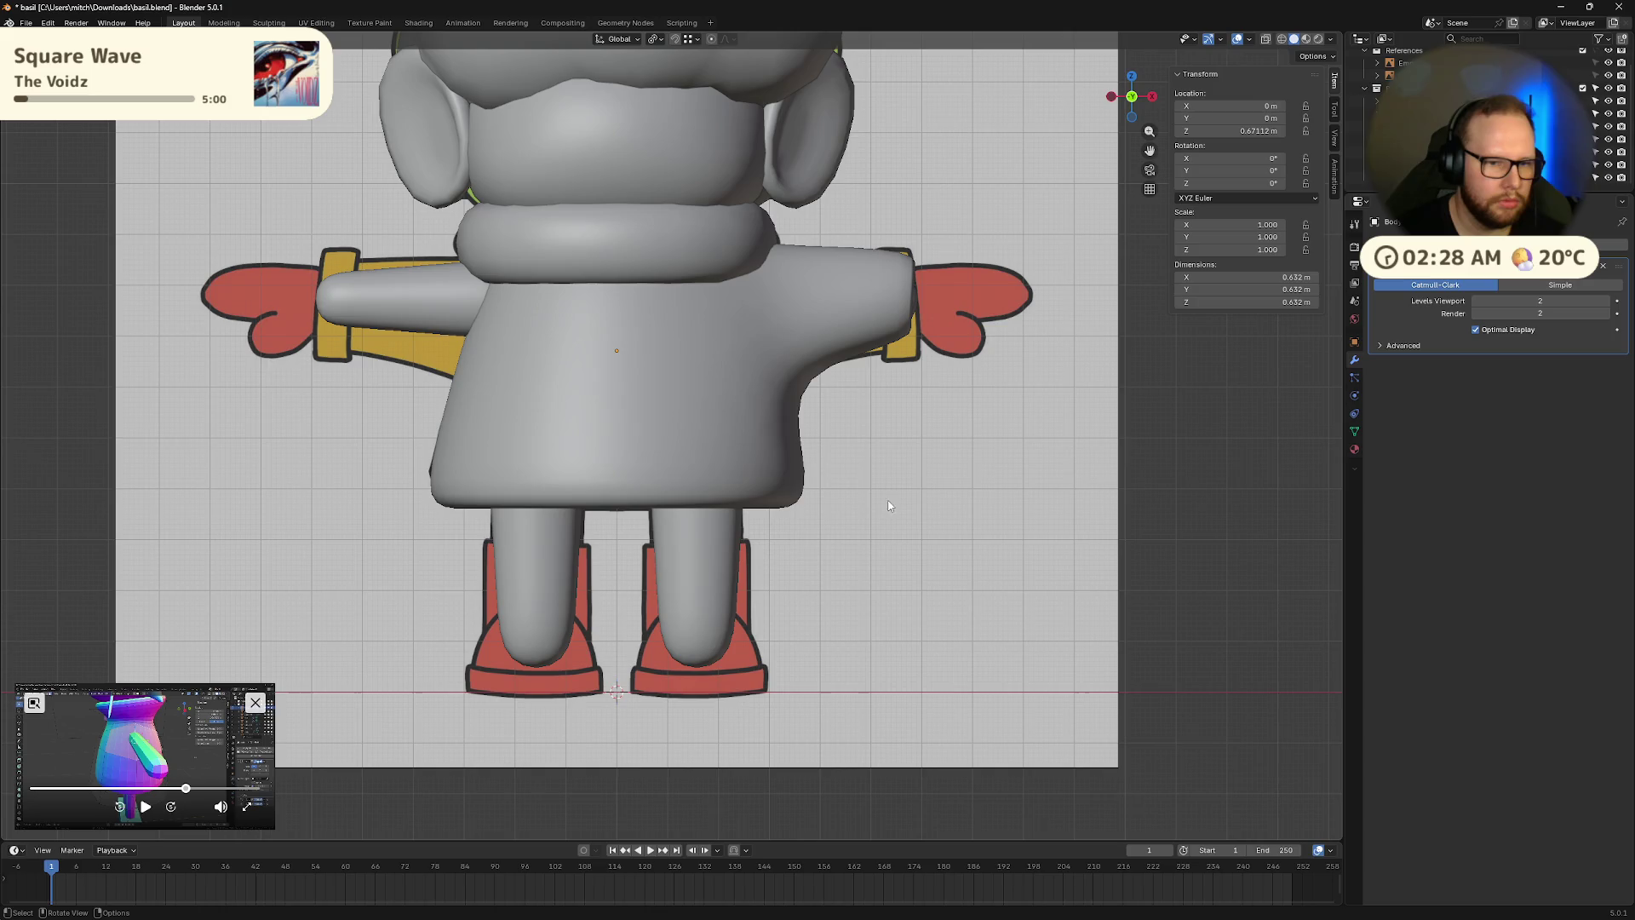
key("Tab")
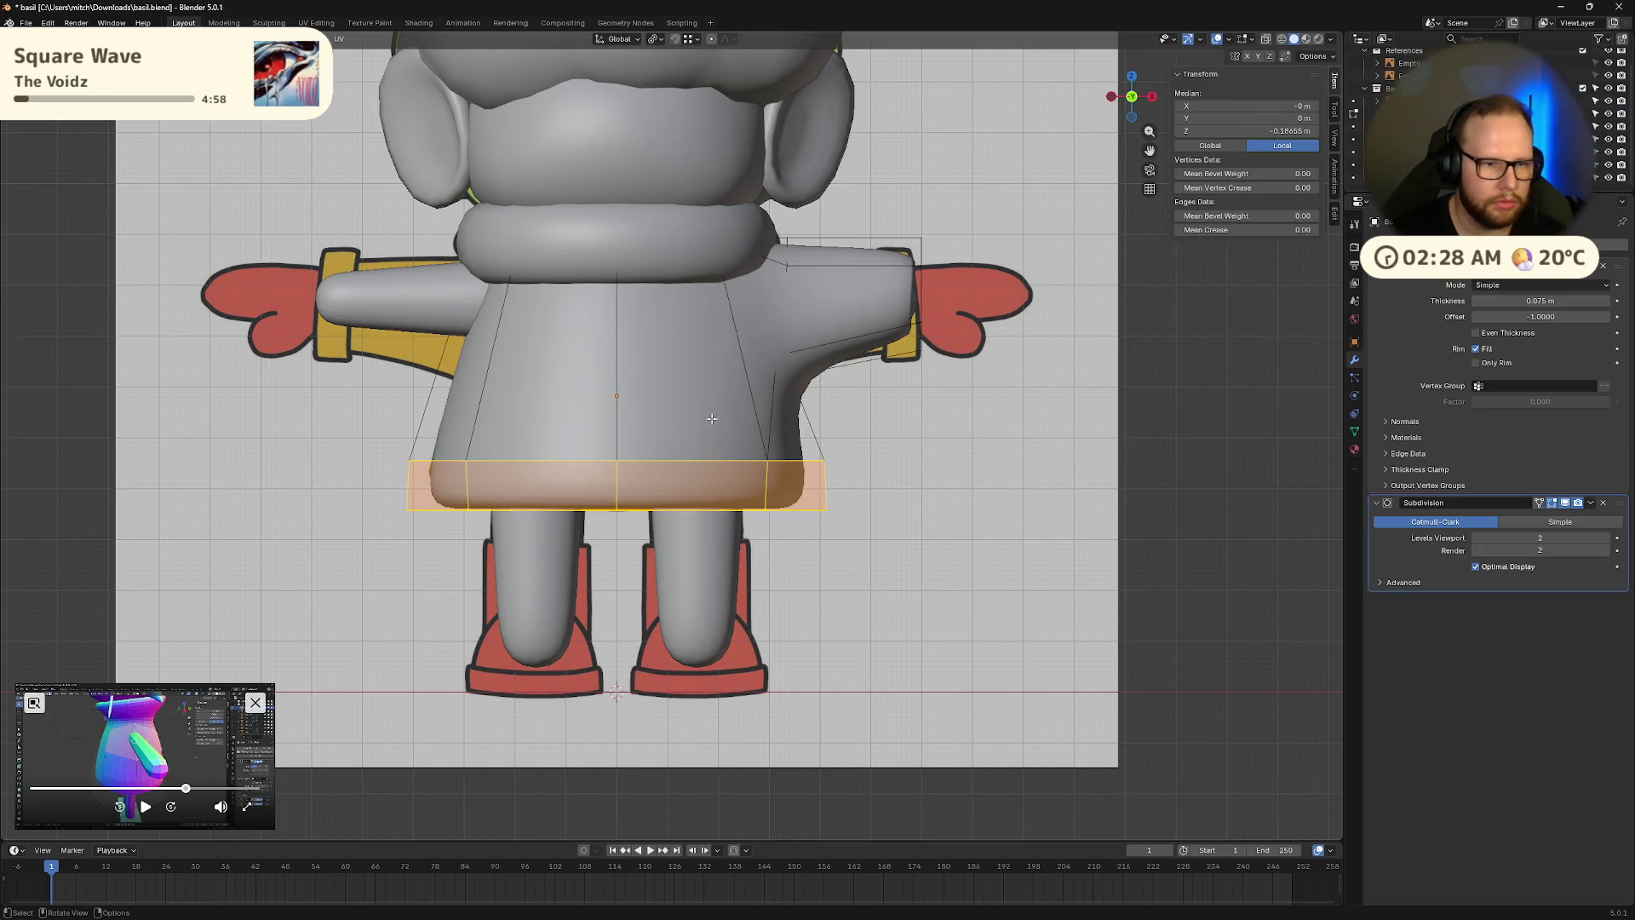
left_click(923, 435)
key("Tab")
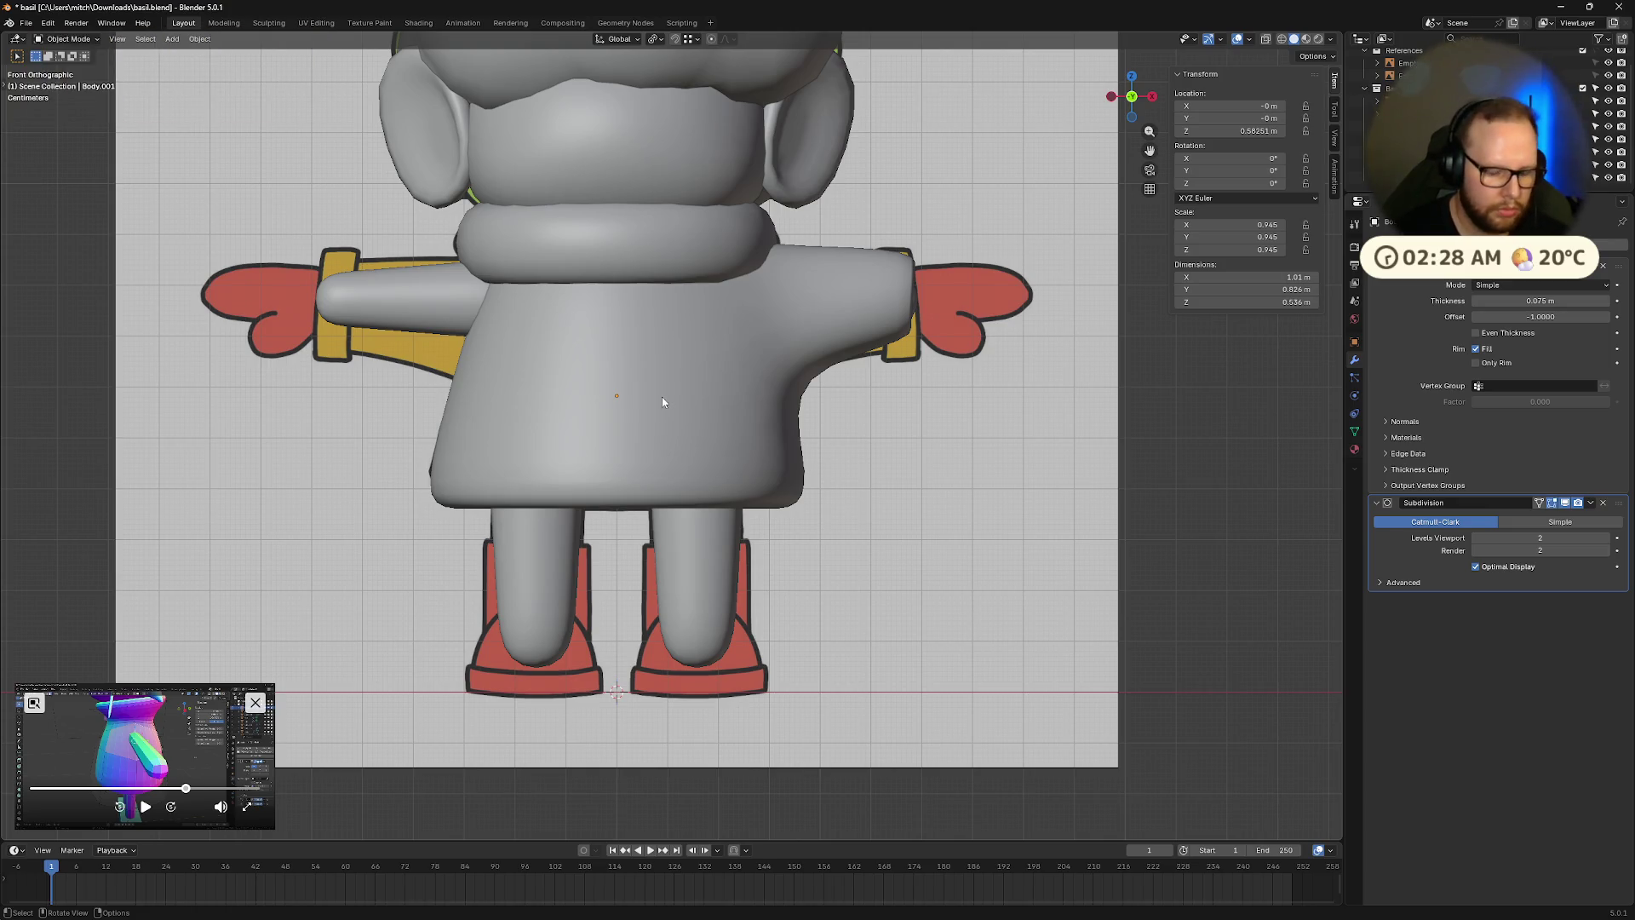
key("Tab")
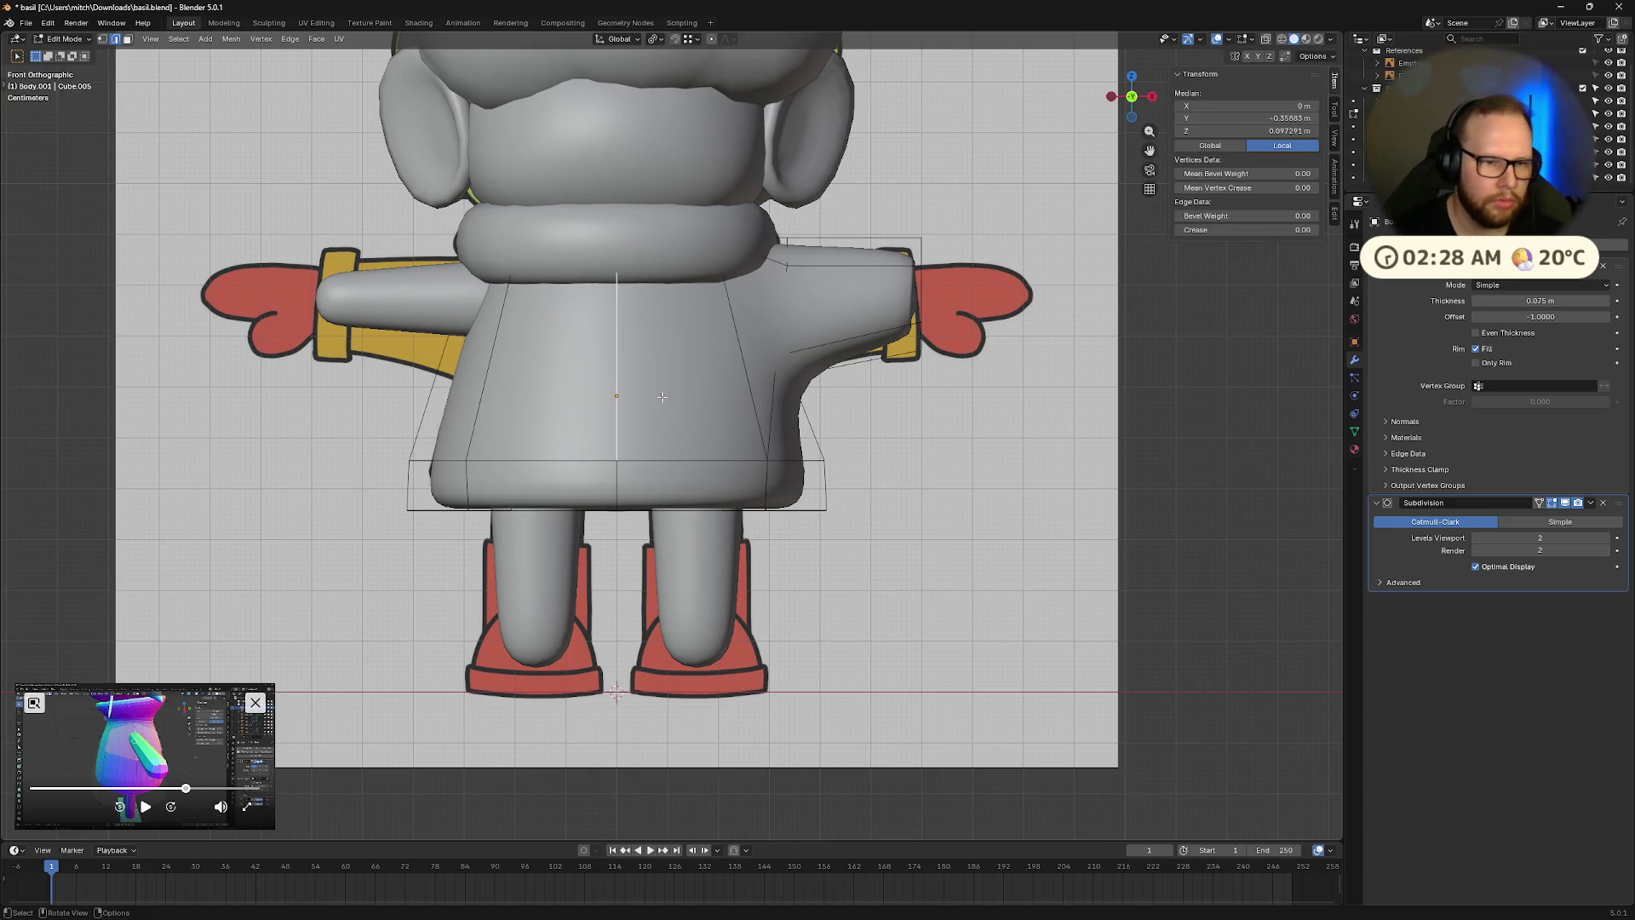
With X-ray on, box-select the left half of the coat mesh and delete its vertices.
key("alt+z")
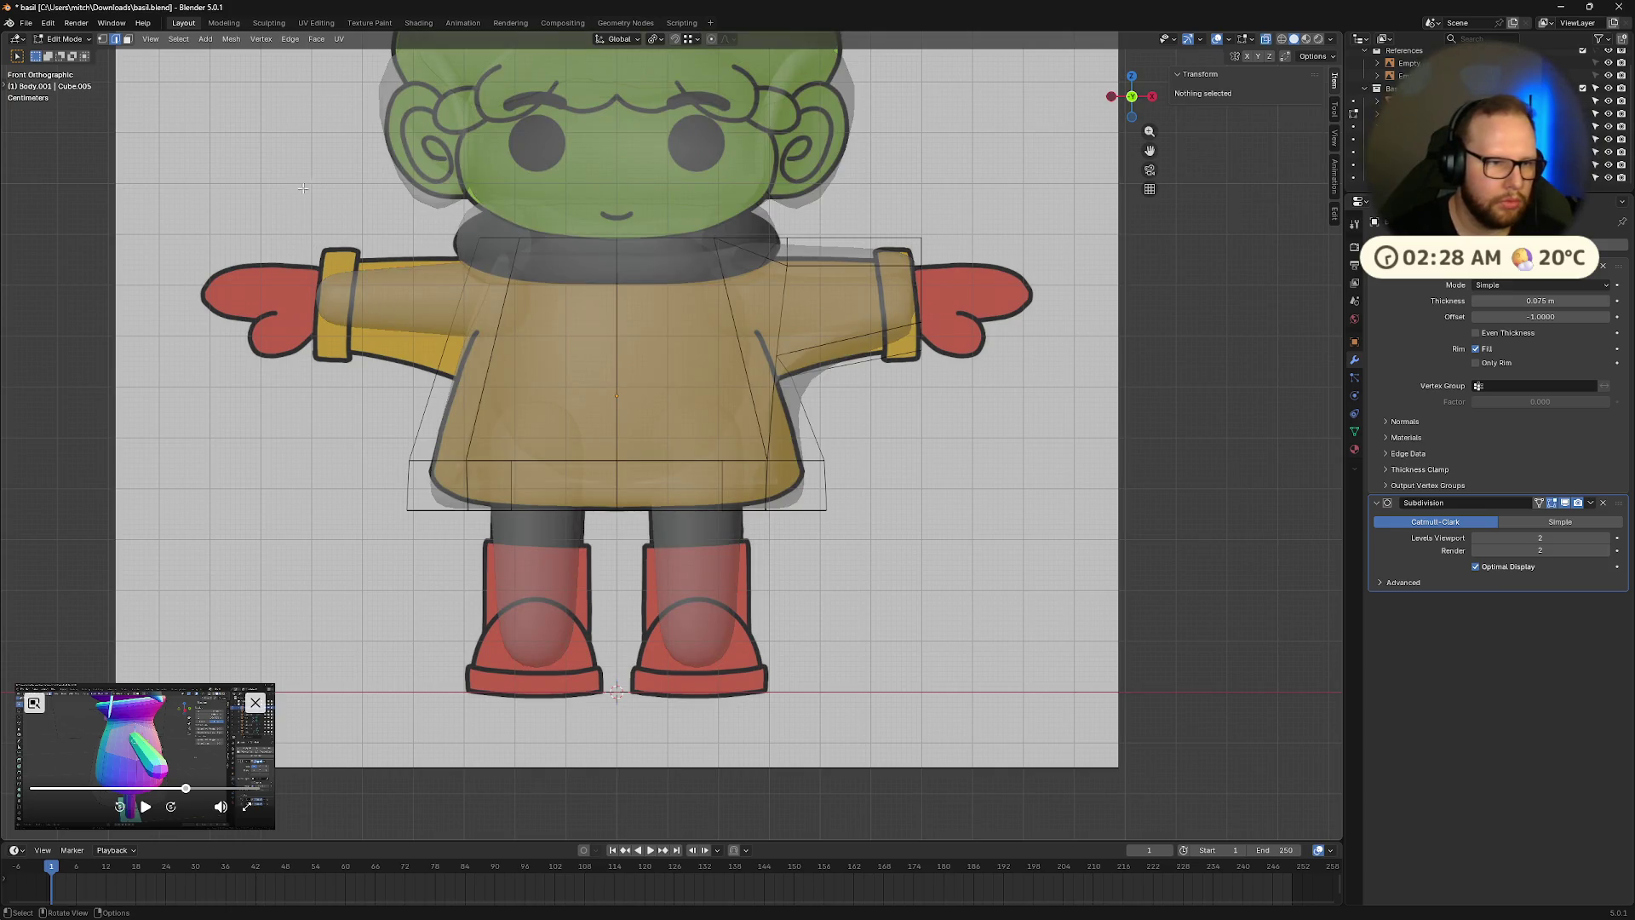
left_click_drag(441, 237, 574, 584)
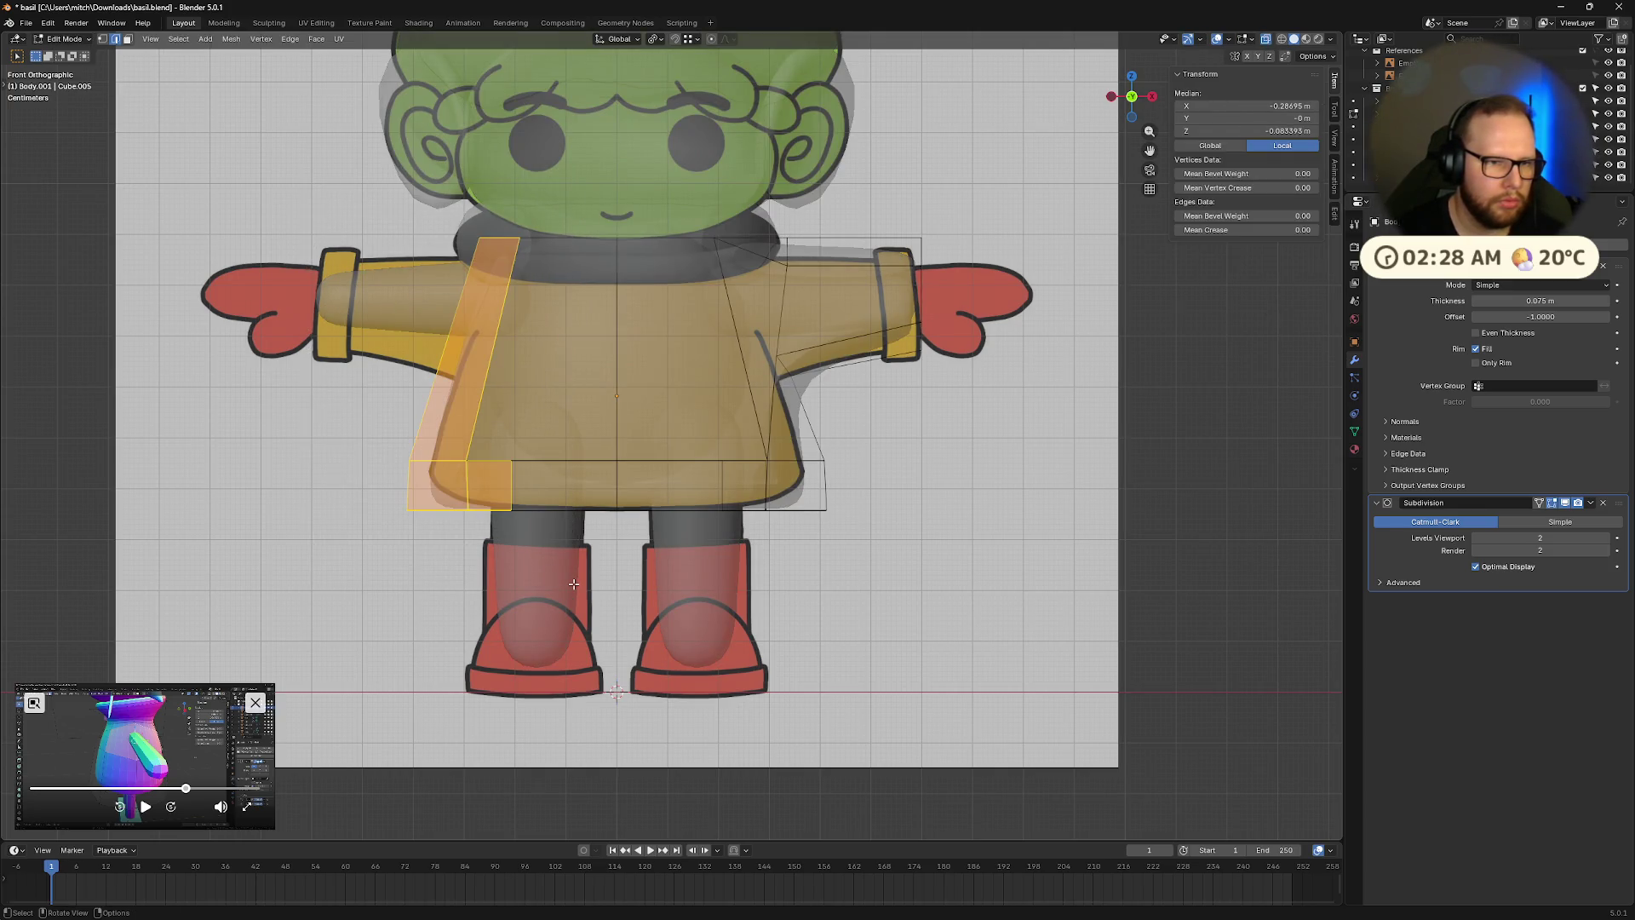
left_click(367, 333)
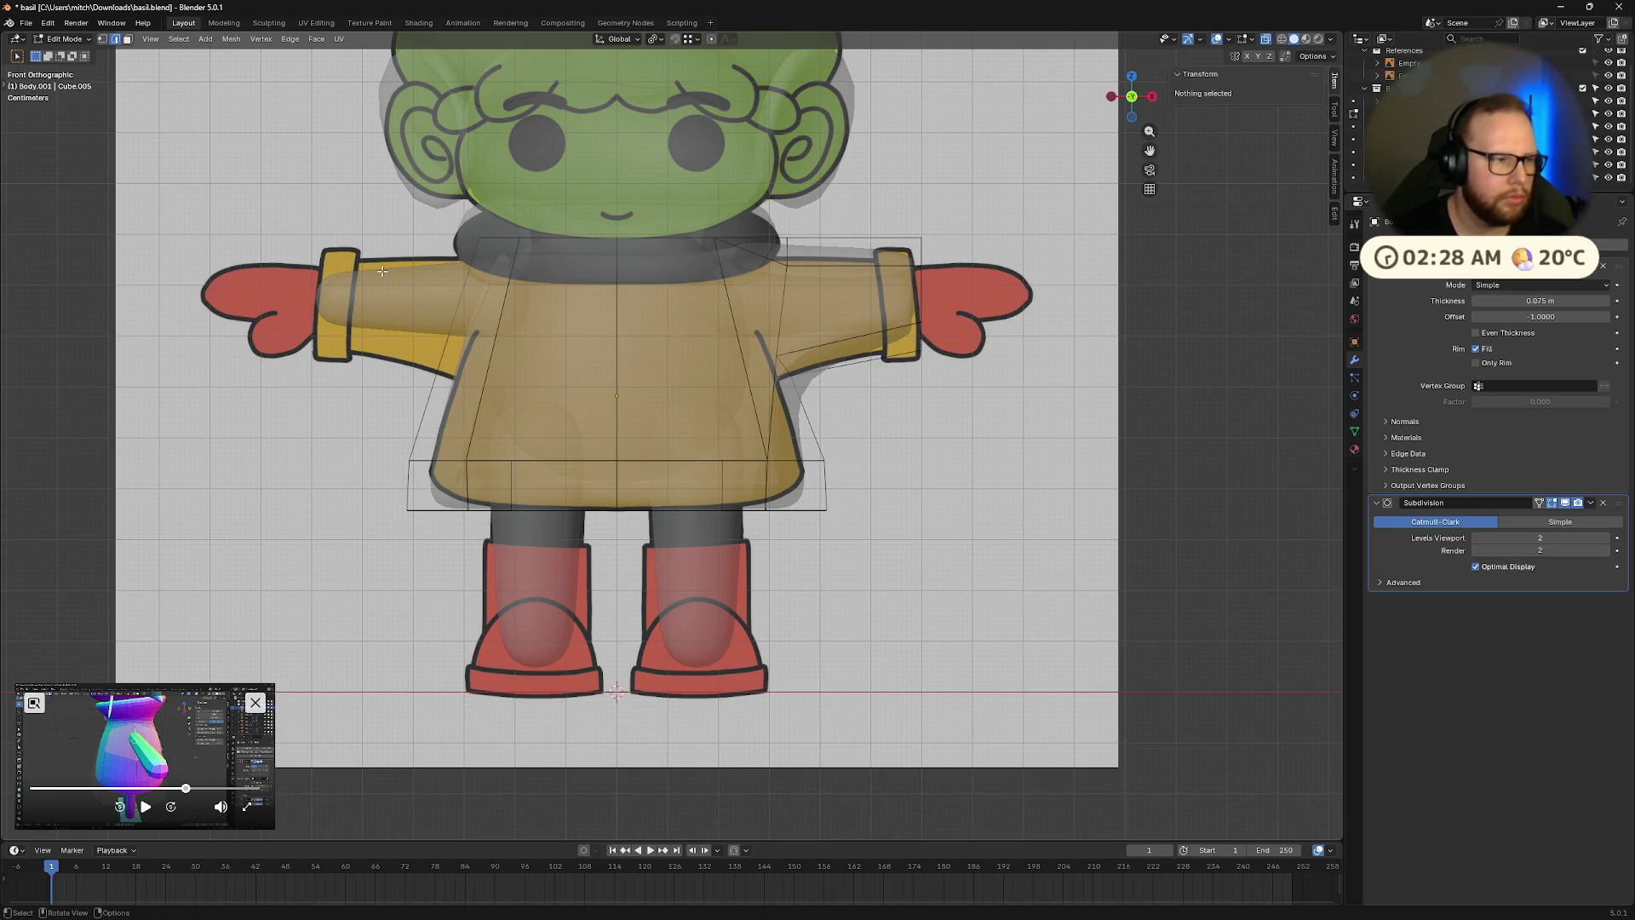
key("a")
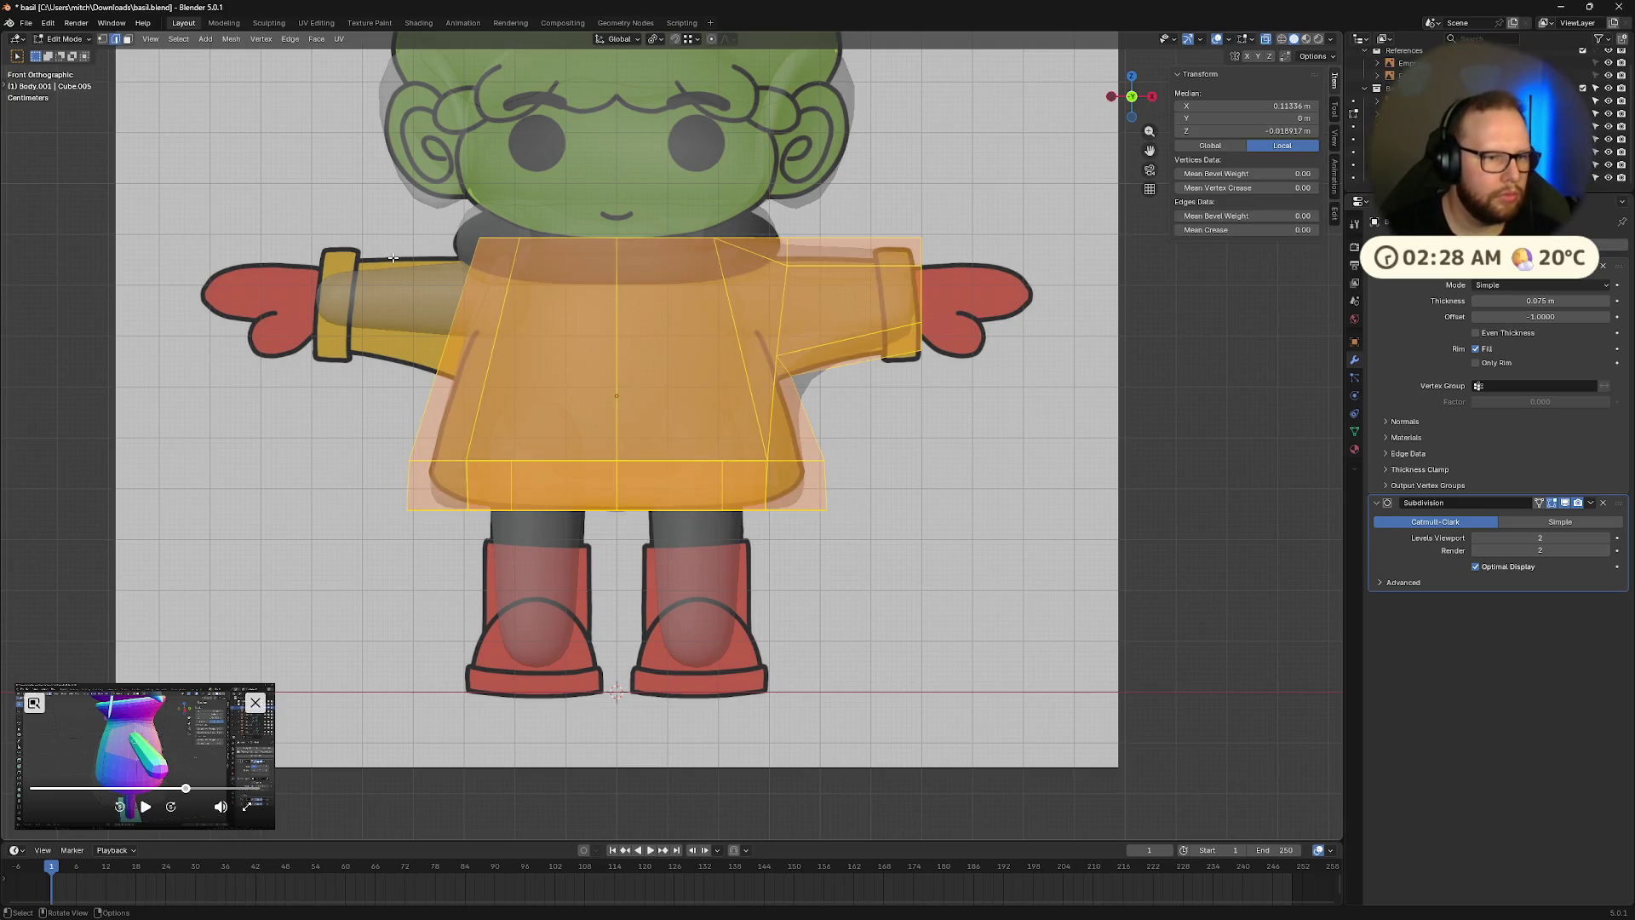
key("alt+a")
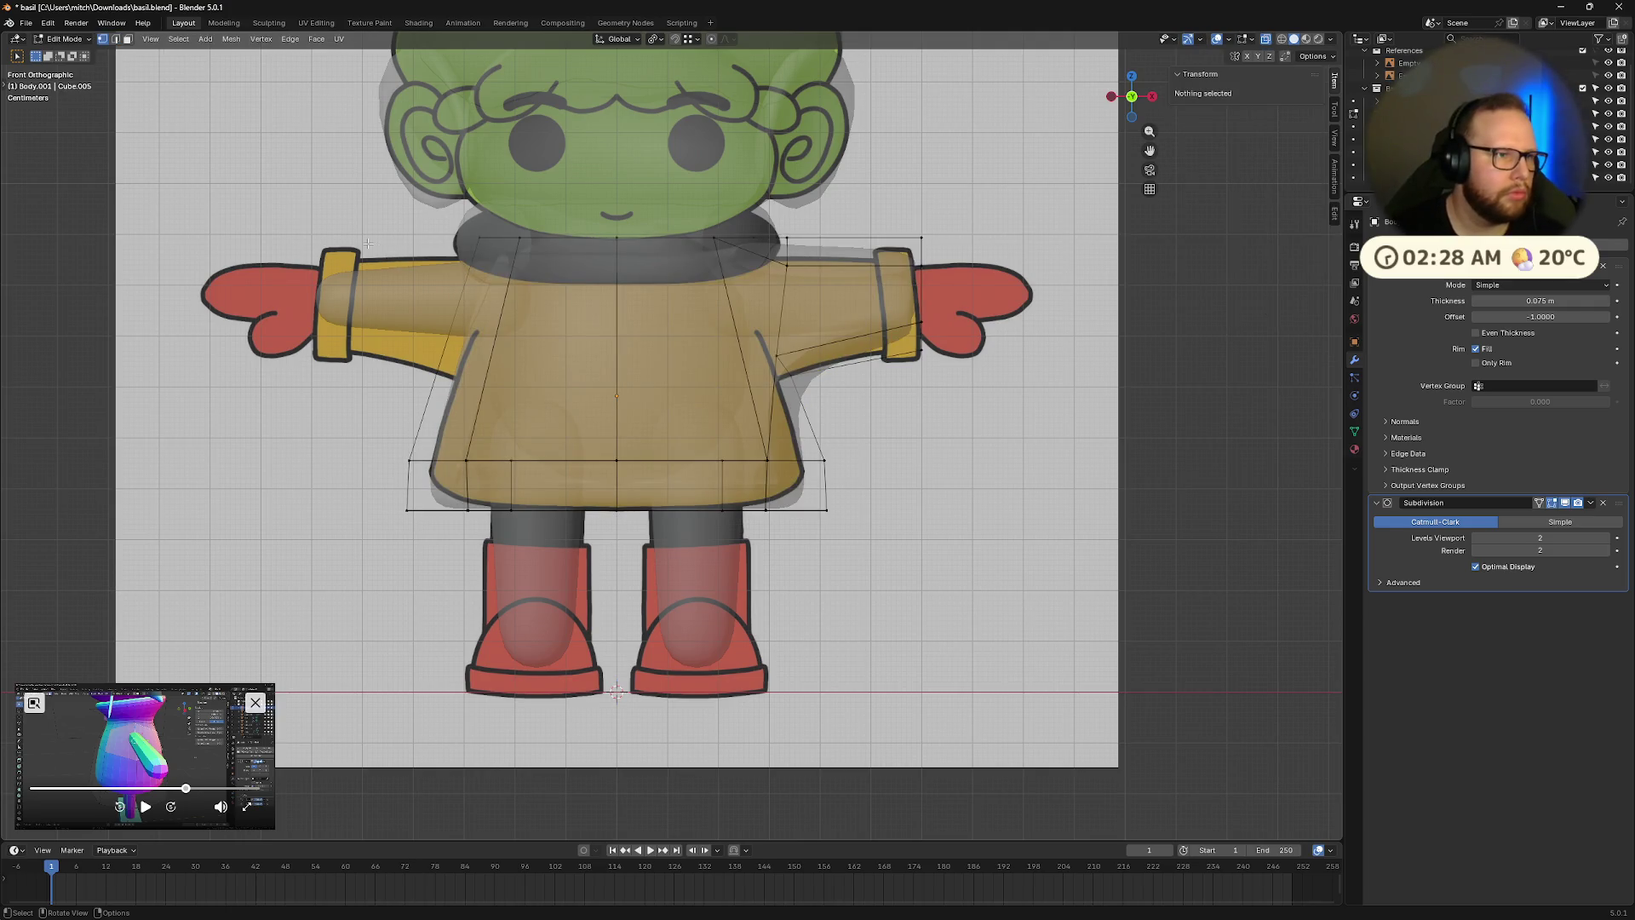
left_click_drag(488, 225, 587, 562)
key("x")
left_click(579, 603)
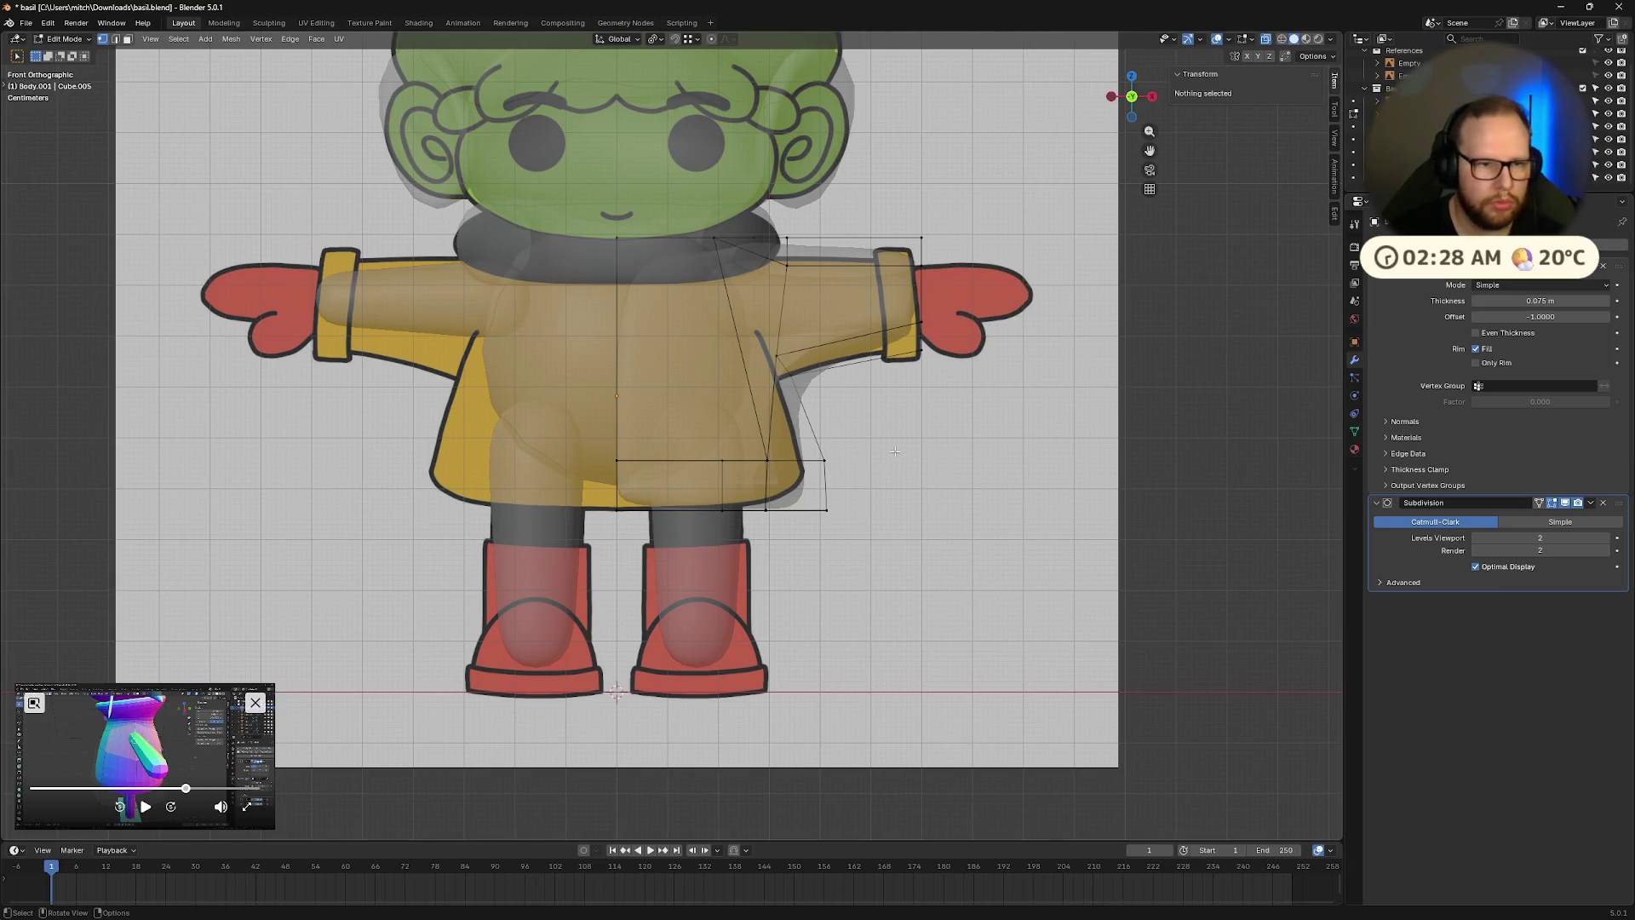
key("shift+a")
type("mirro")
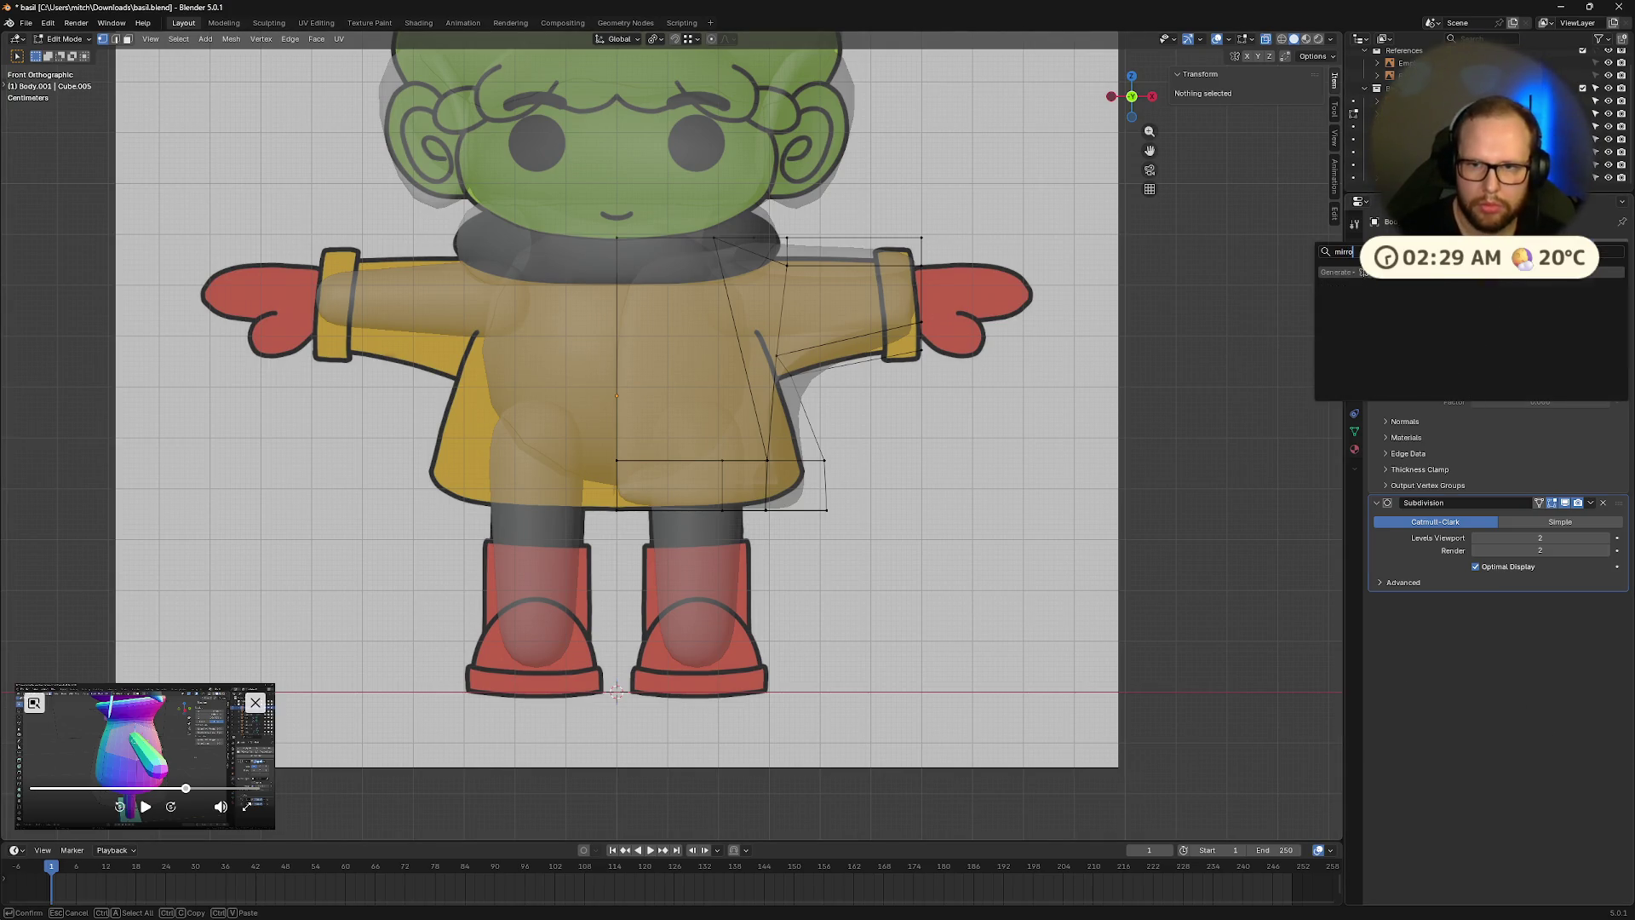
Add a Mirror modifier, move it to the top of the stack above Solidify and Subdivision.
key("Return")
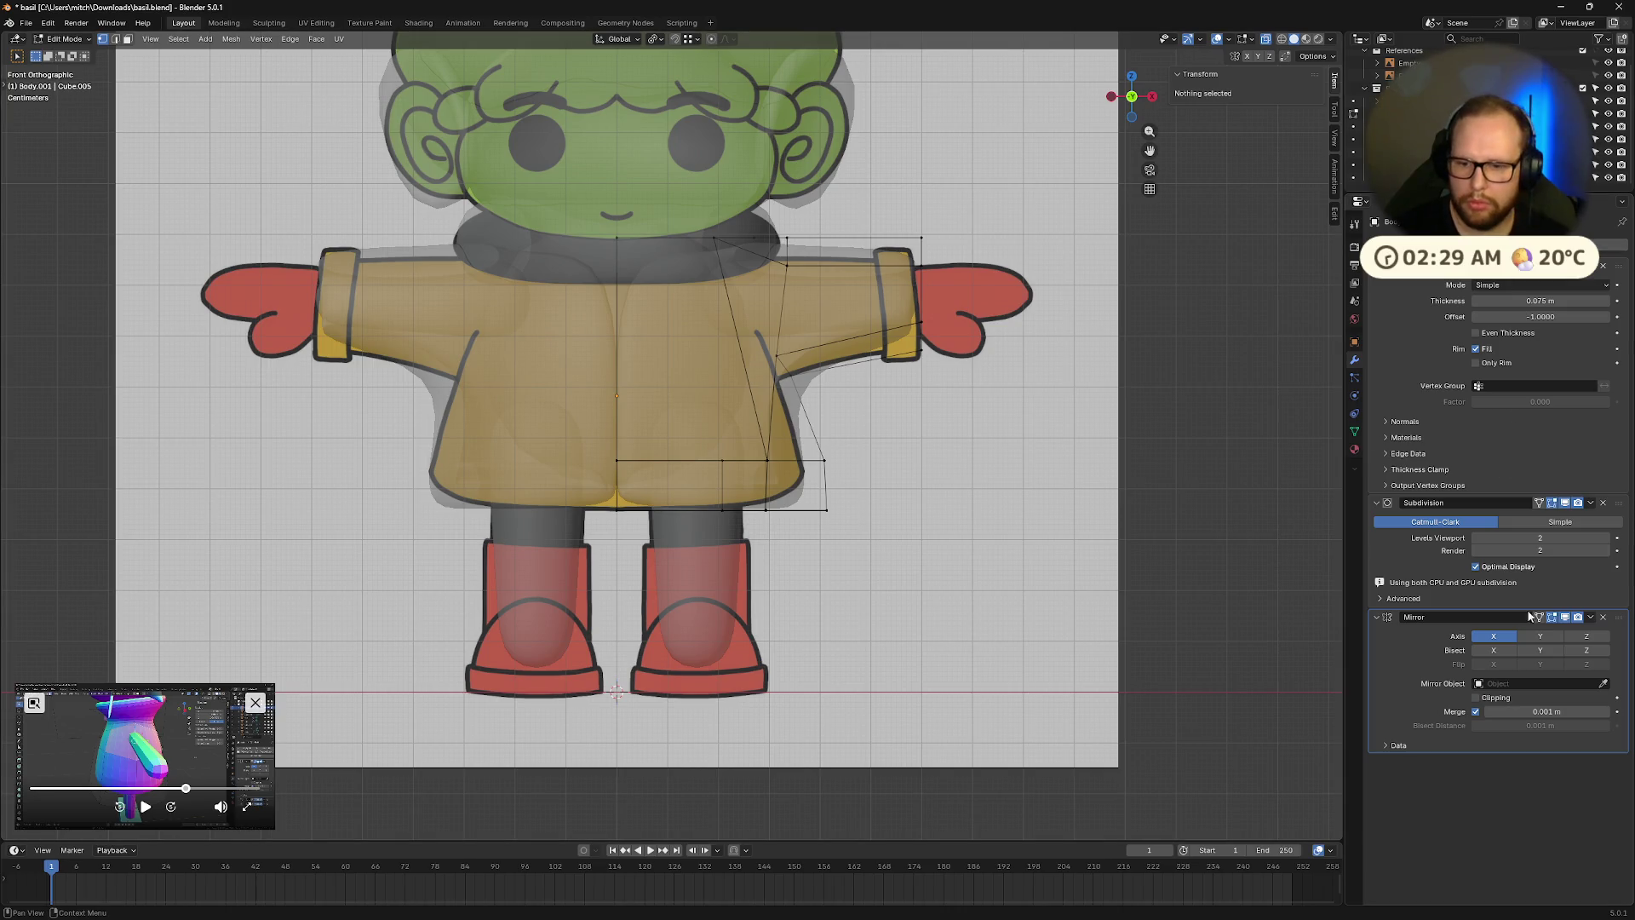
left_click_drag(1619, 619, 1614, 383)
key("Tab")
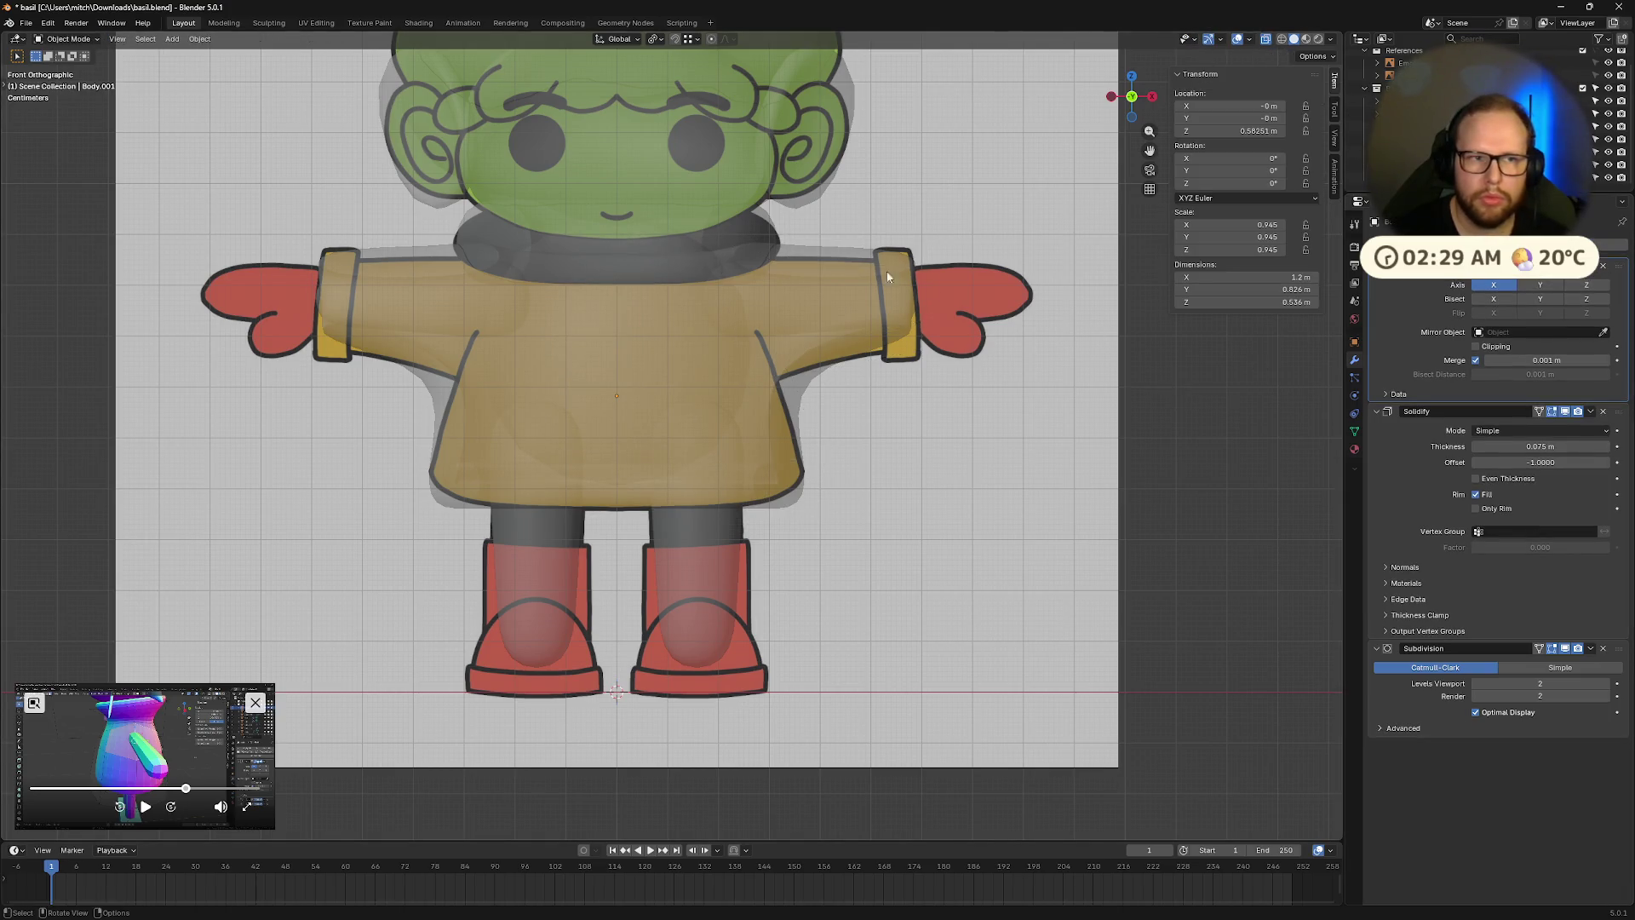
mouse_move(1178, 396)
middle_mouse_down()
mouse_move(1004, 304)
mouse_move(989, 359)
mouse_move(855, 318)
mouse_move(886, 285)
mouse_move(885, 398)
mouse_move(855, 369)
mouse_move(1005, 380)
mouse_move(677, 392)
middle_mouse_up()
Save the file, apply all transforms to the coat body, and snap to the right orthographic view.
left_click(677, 392)
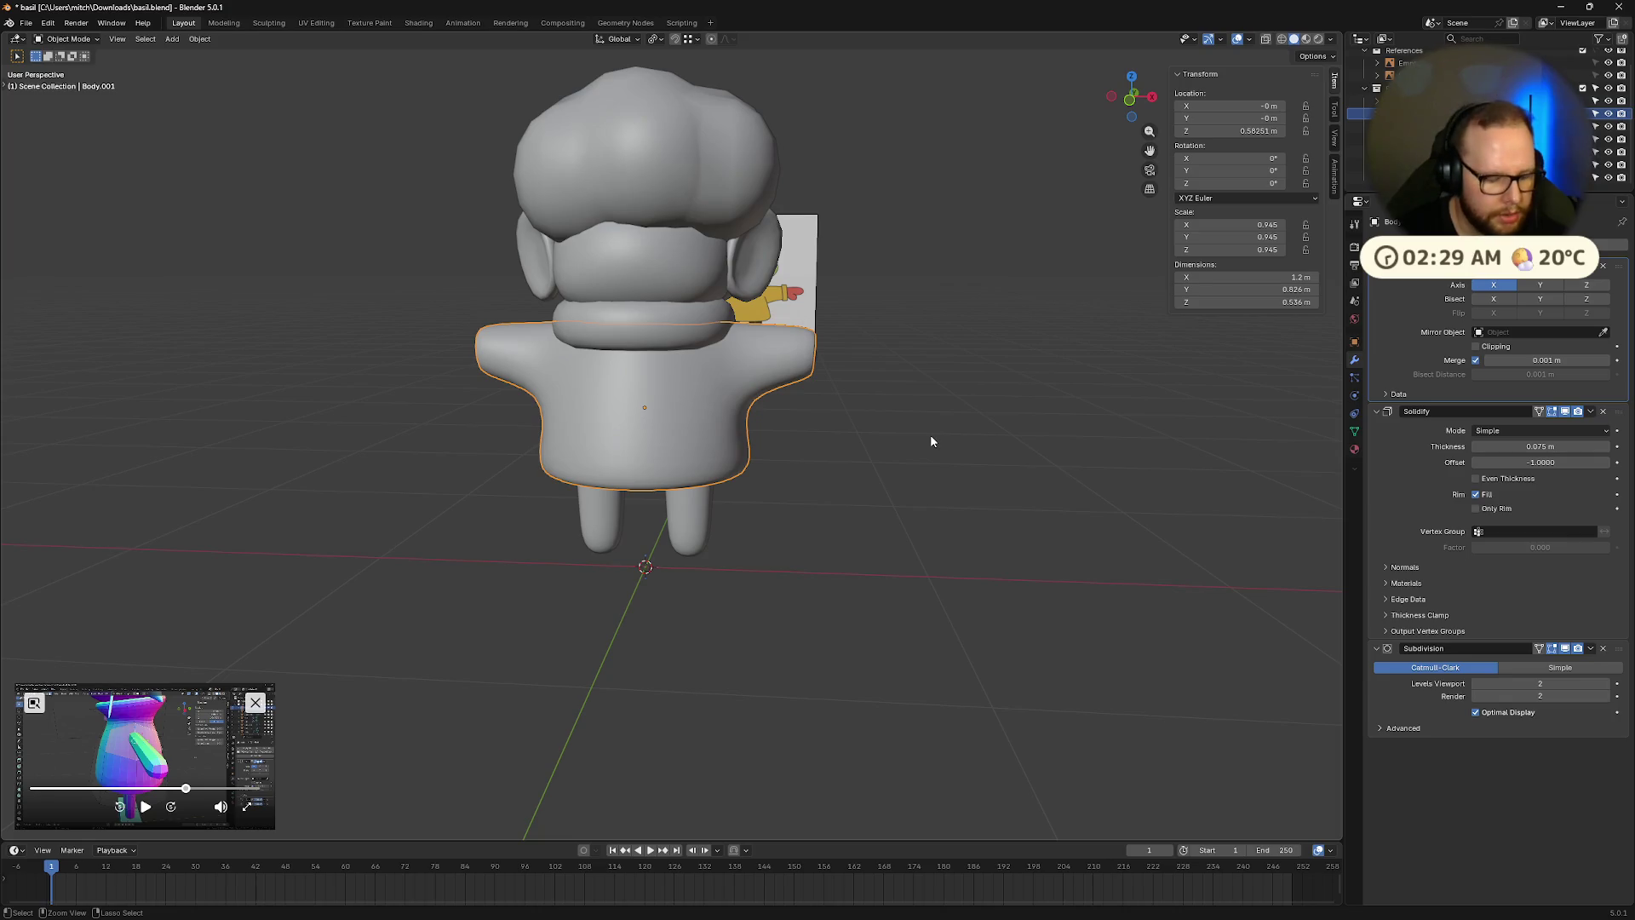
key("ctrl+s")
key("ctrl+a")
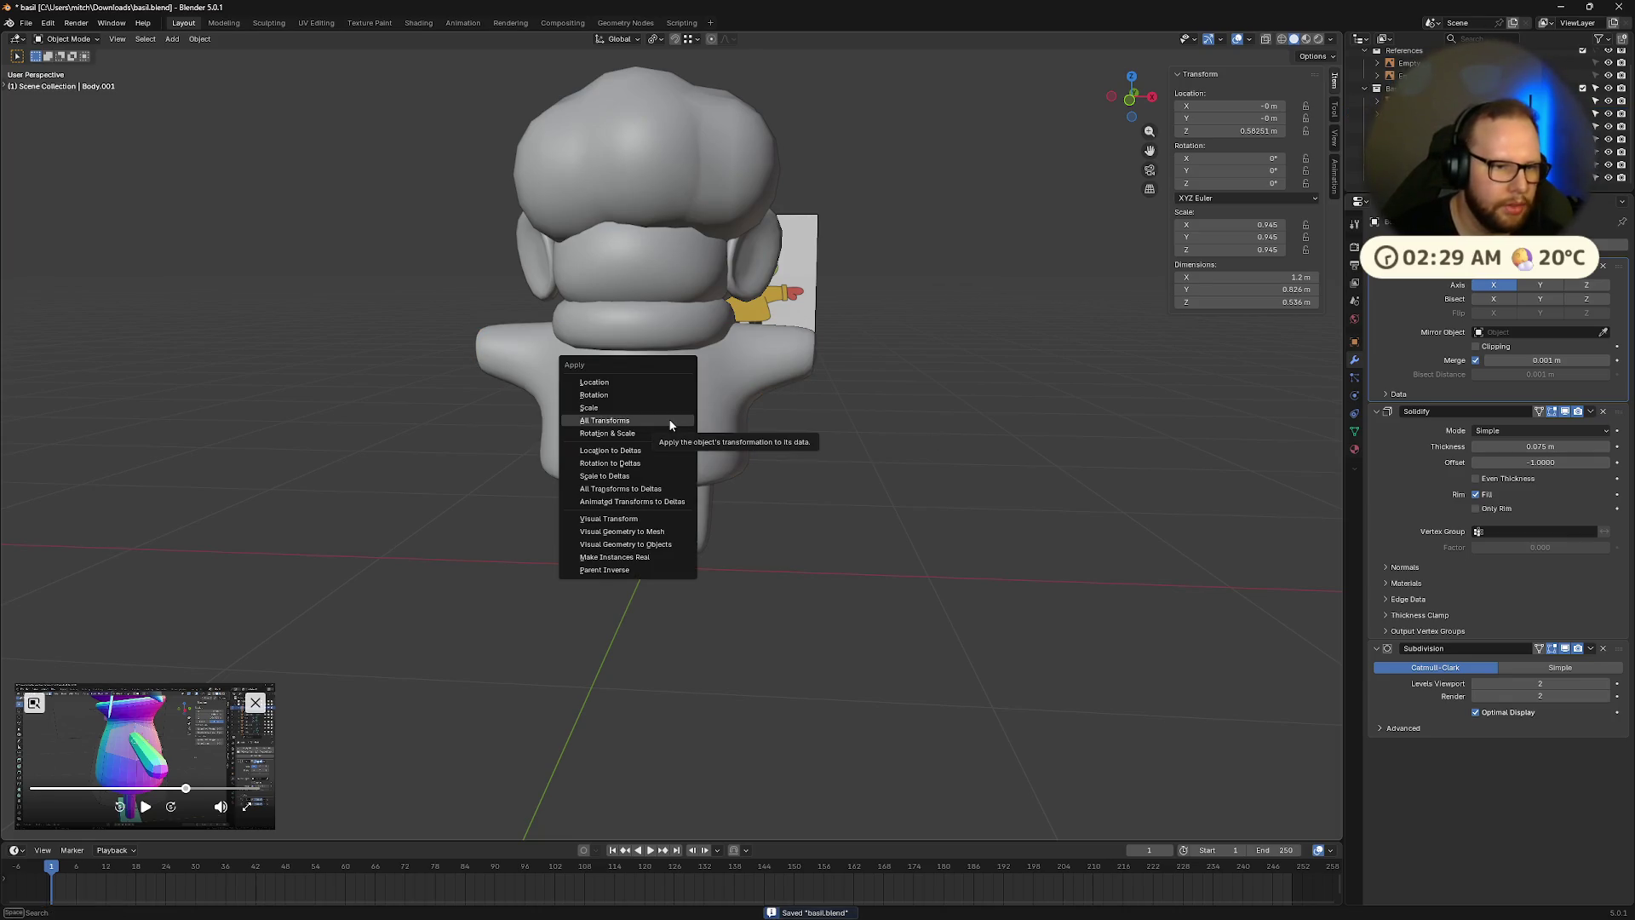
left_click(669, 418)
key("ctrl+a")
left_click(670, 437)
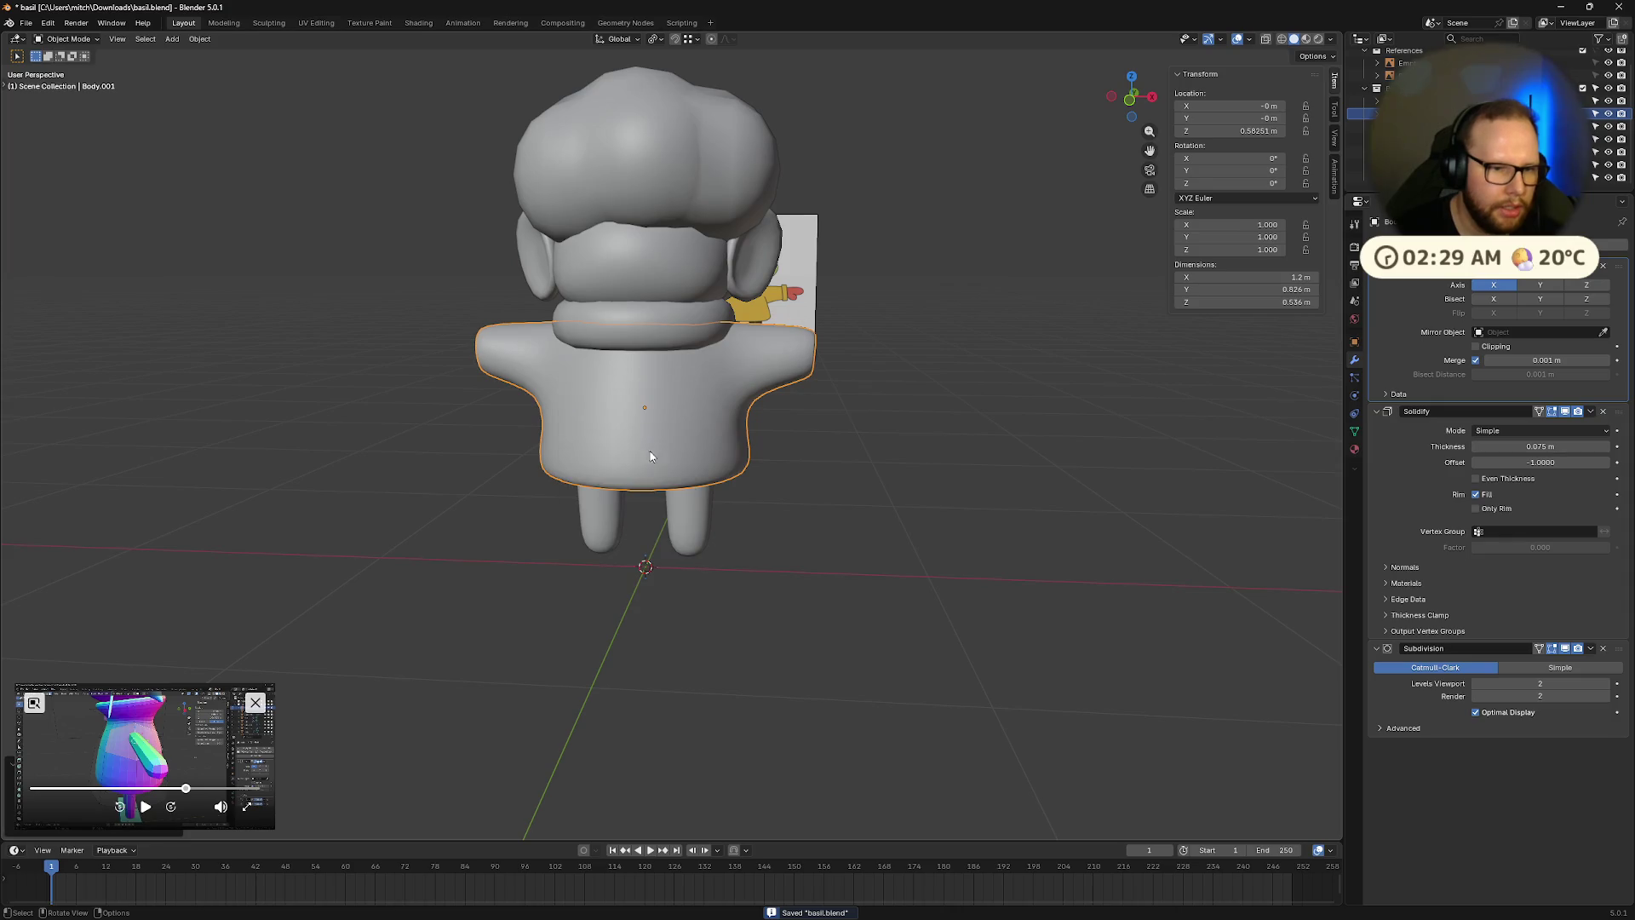
left_click(946, 520)
mouse_move(946, 519)
middle_mouse_down()
mouse_move(909, 470)
mouse_move(771, 486)
mouse_move(908, 482)
mouse_move(842, 429)
mouse_move(843, 474)
mouse_move(818, 384)
mouse_move(823, 445)
mouse_move(915, 486)
middle_mouse_up()
scroll(837, 471, "up", 3)
scroll(895, 473, "down", 4)
scroll(889, 470, "up", 4)
scroll(823, 447, "down", 5)
left_click(1134, 99)
scroll(909, 487, "up", 2)
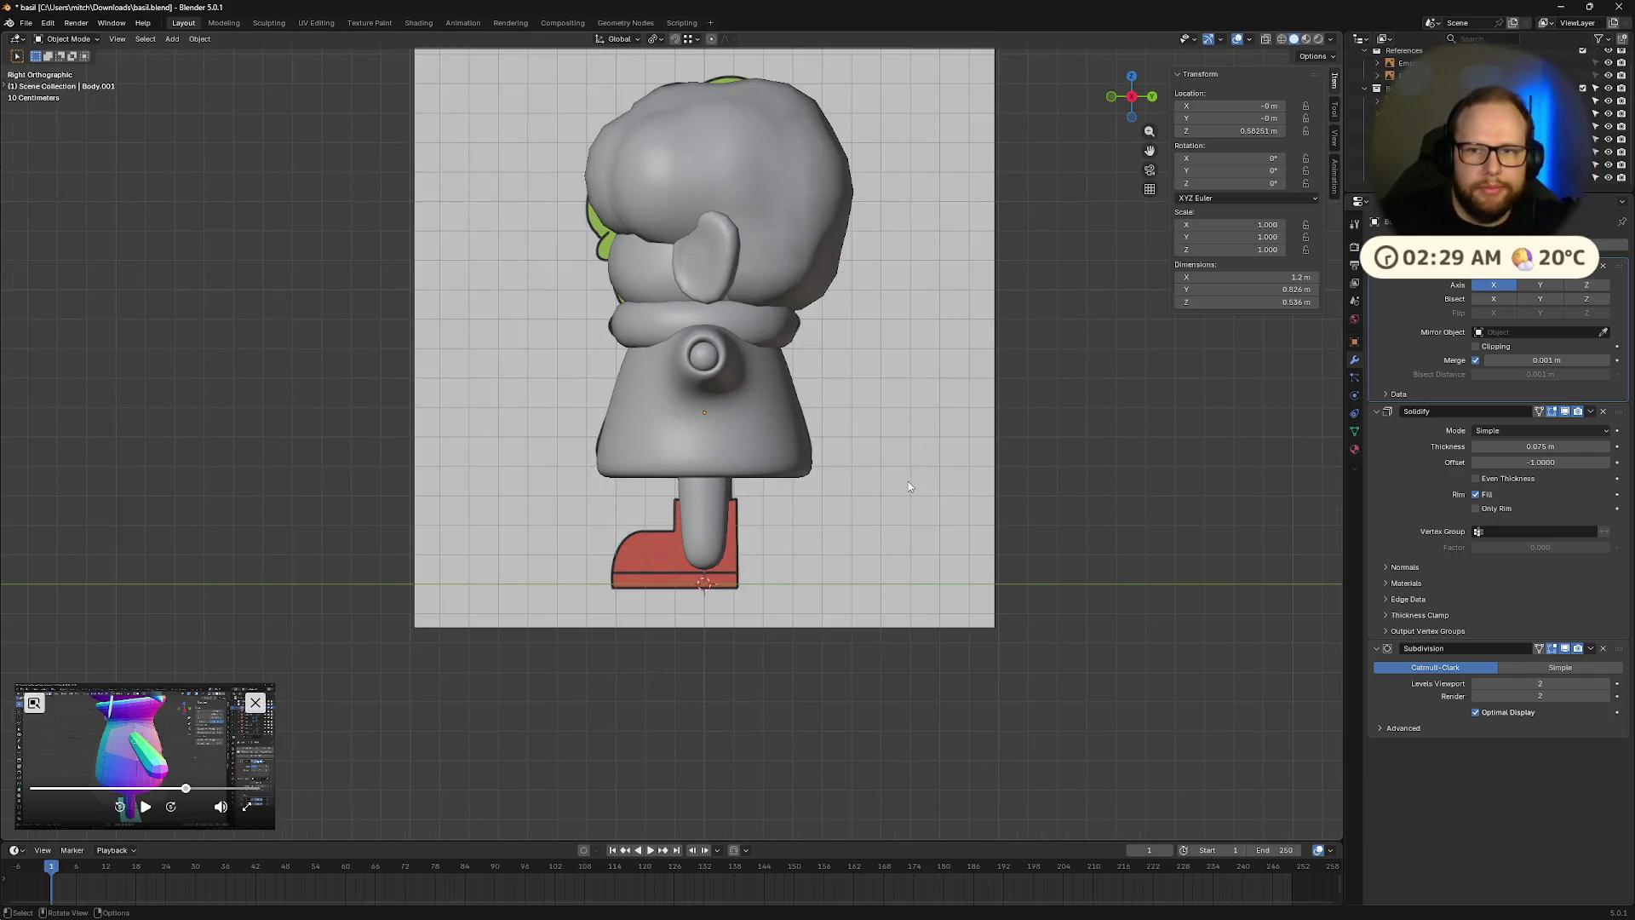
Add a cube, shrink it and move it along X and Z to sit under one leg.
right_click(864, 444)
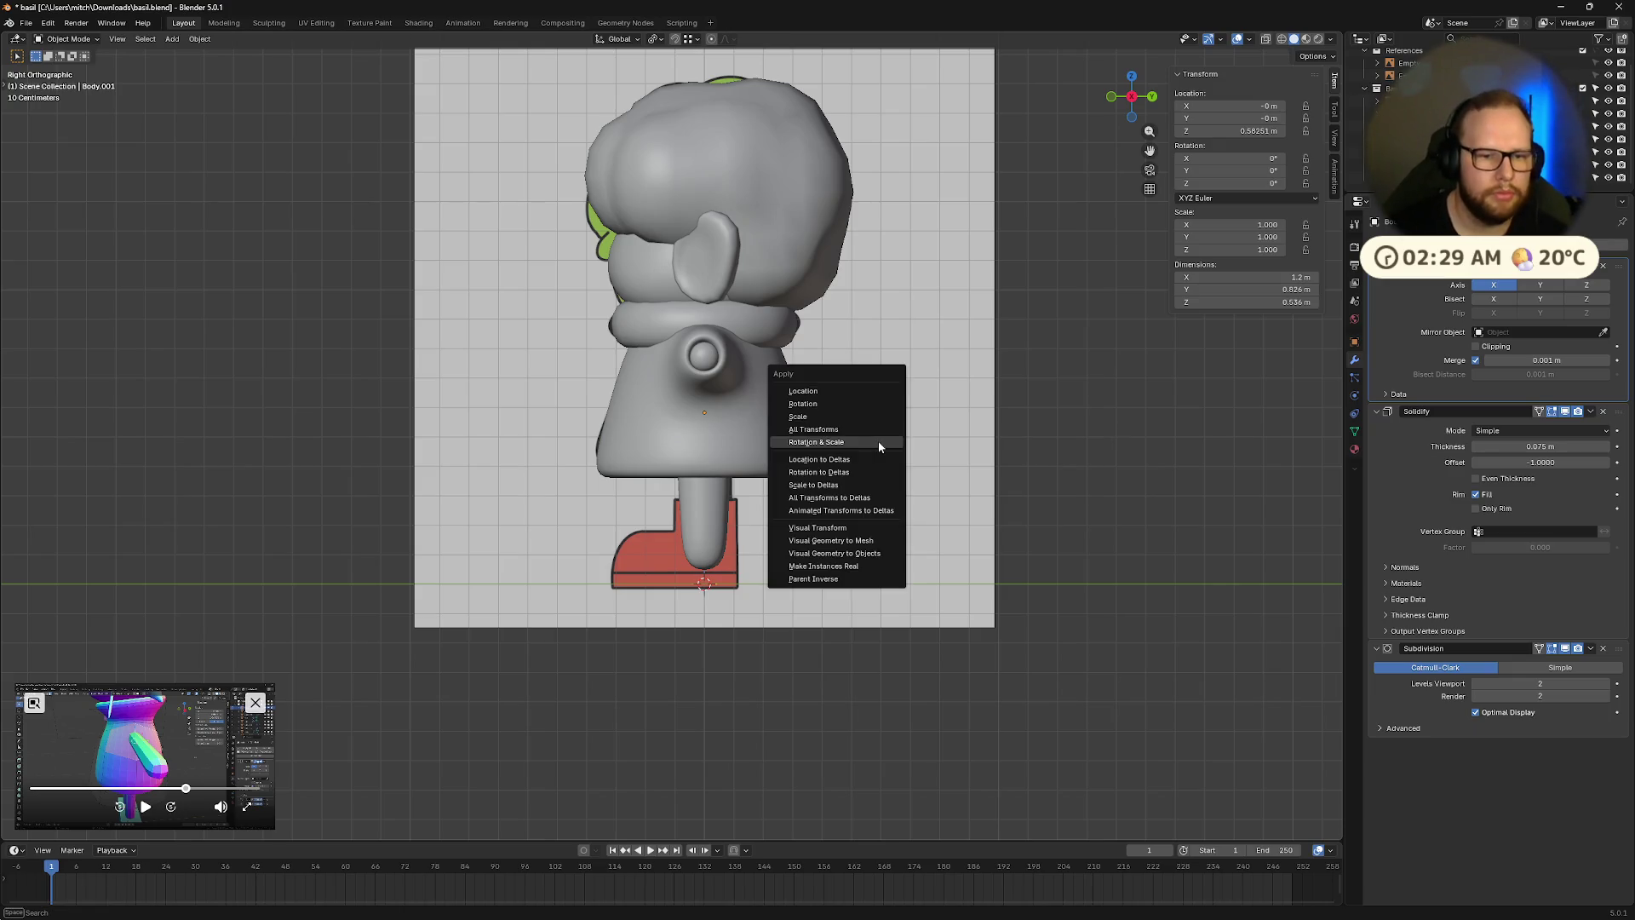
key("Escape")
key("shift+a")
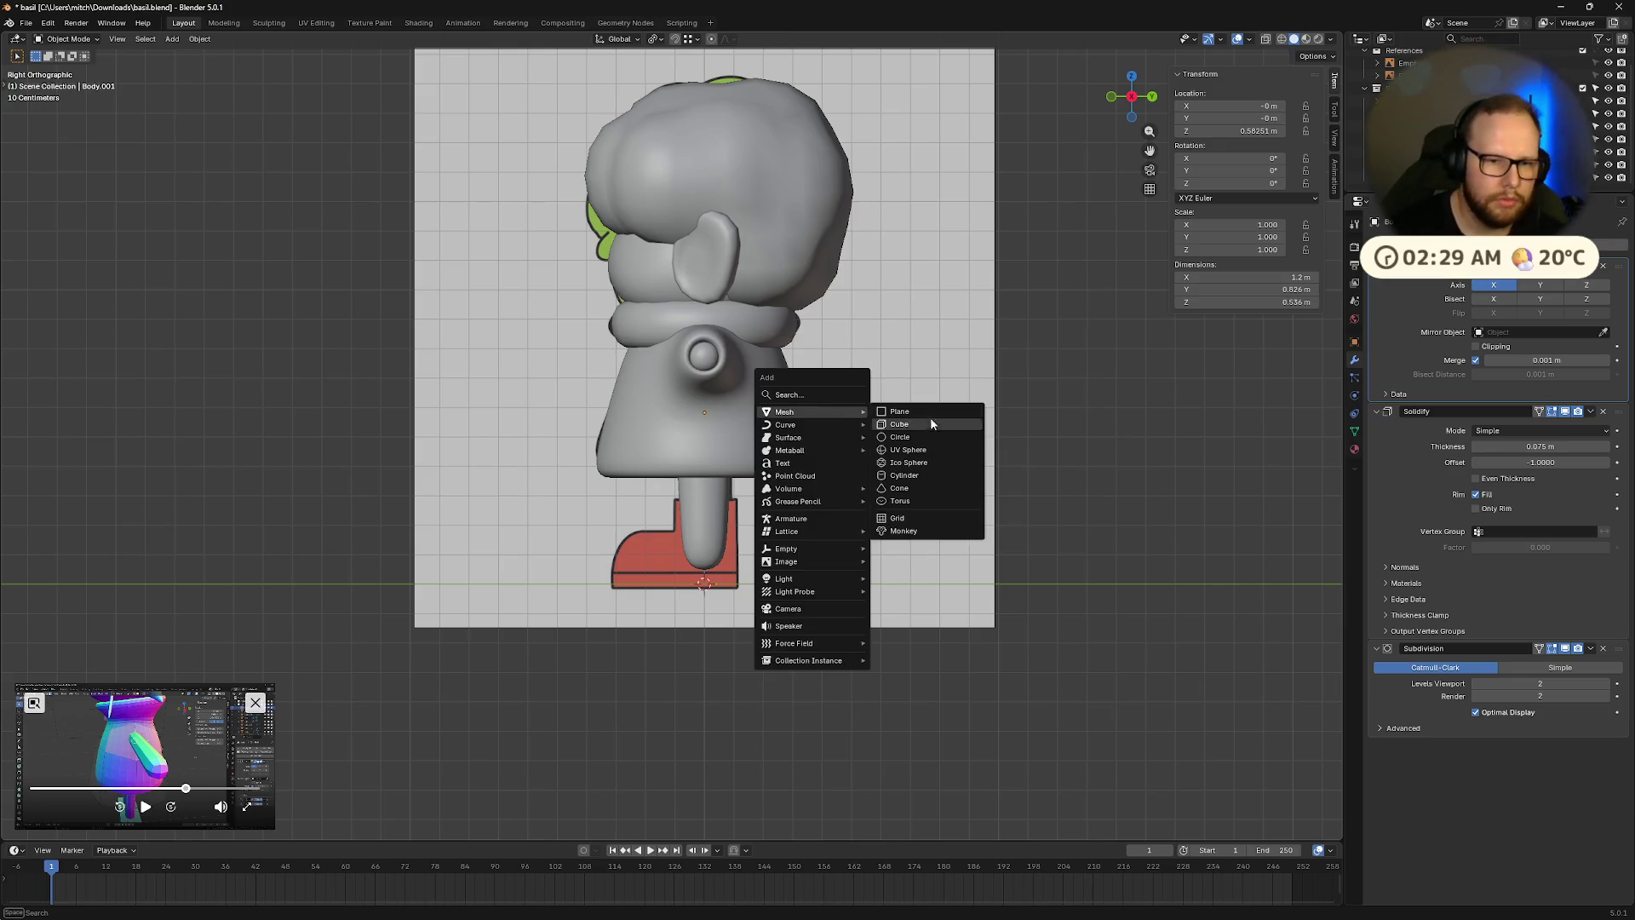
left_click(900, 424)
key("s")
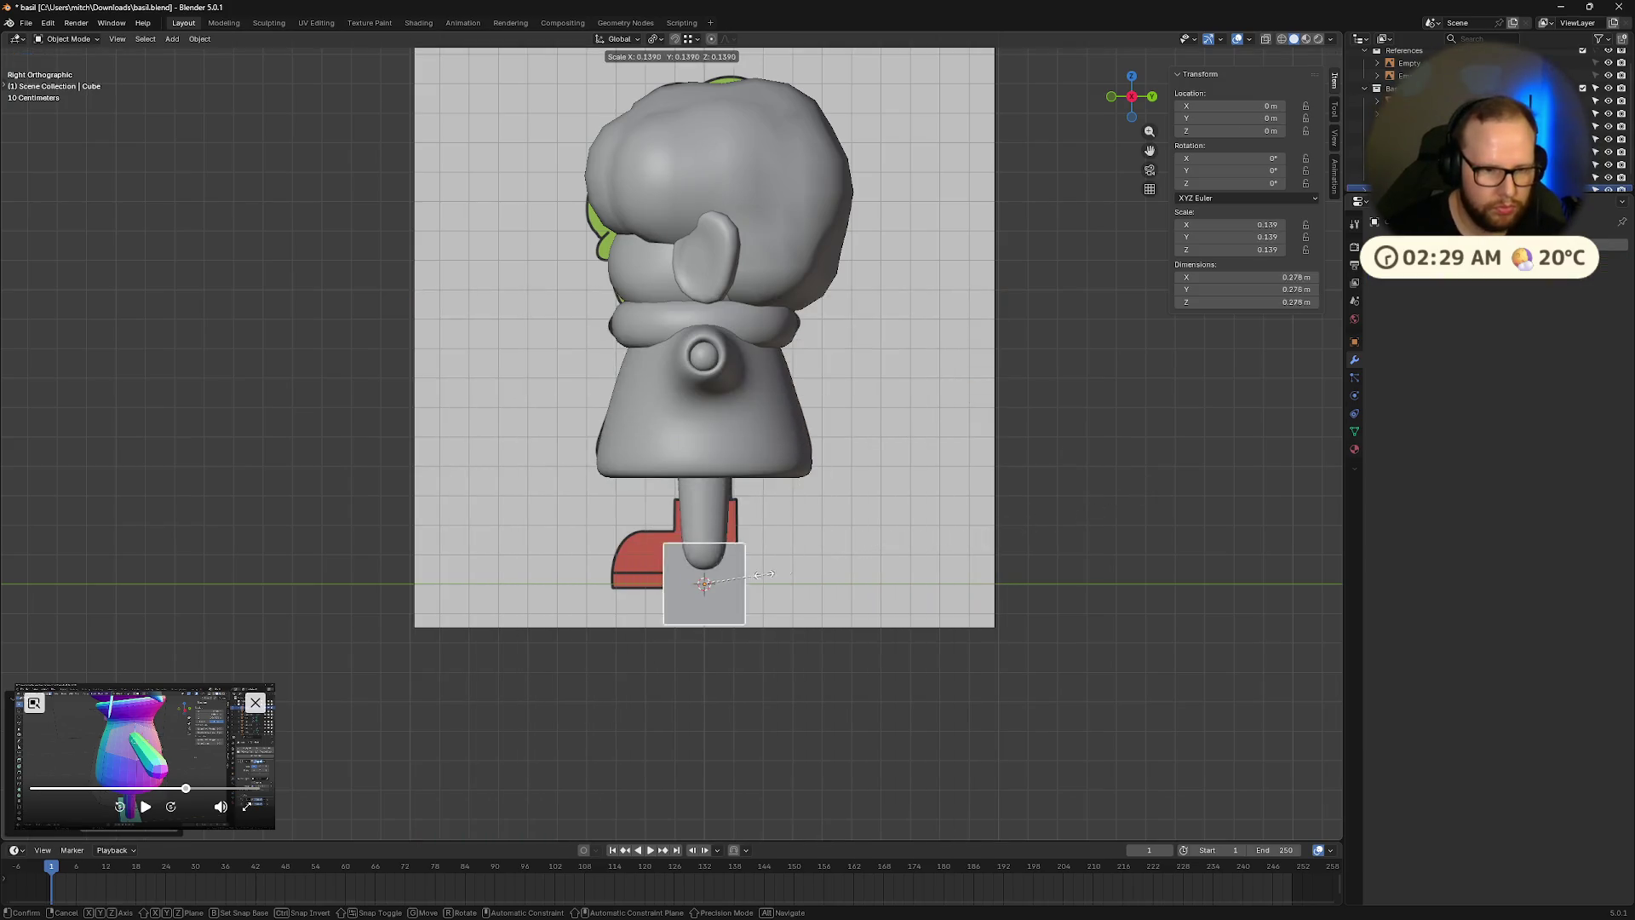
left_click(786, 583)
middle_click_drag(778, 551, 877, 564)
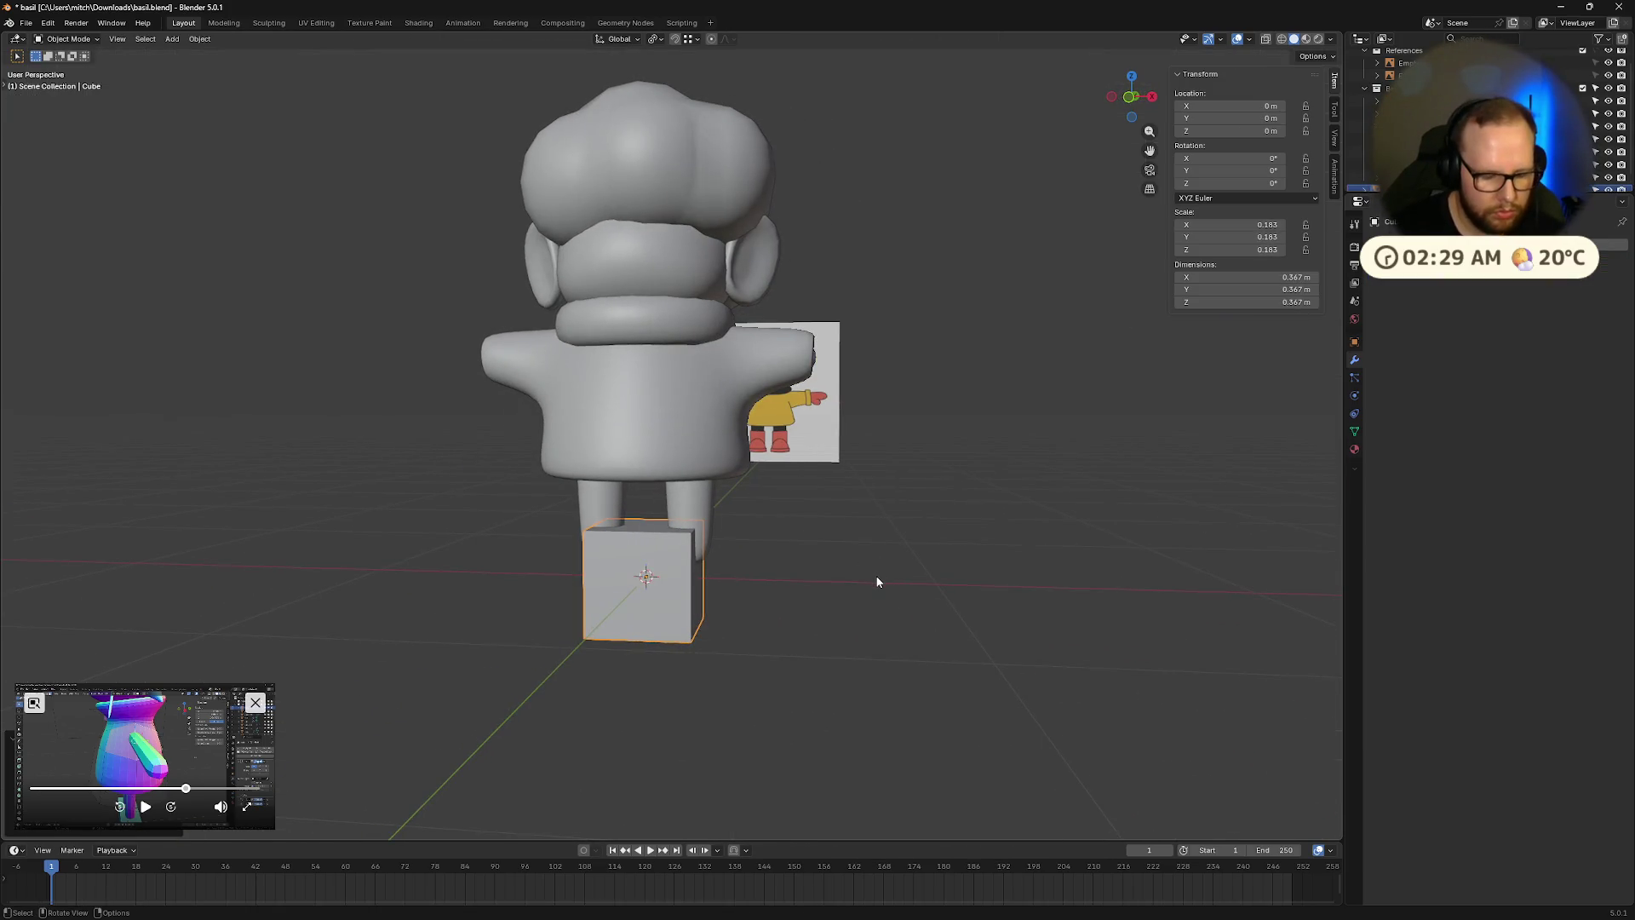
key("g")
key("x")
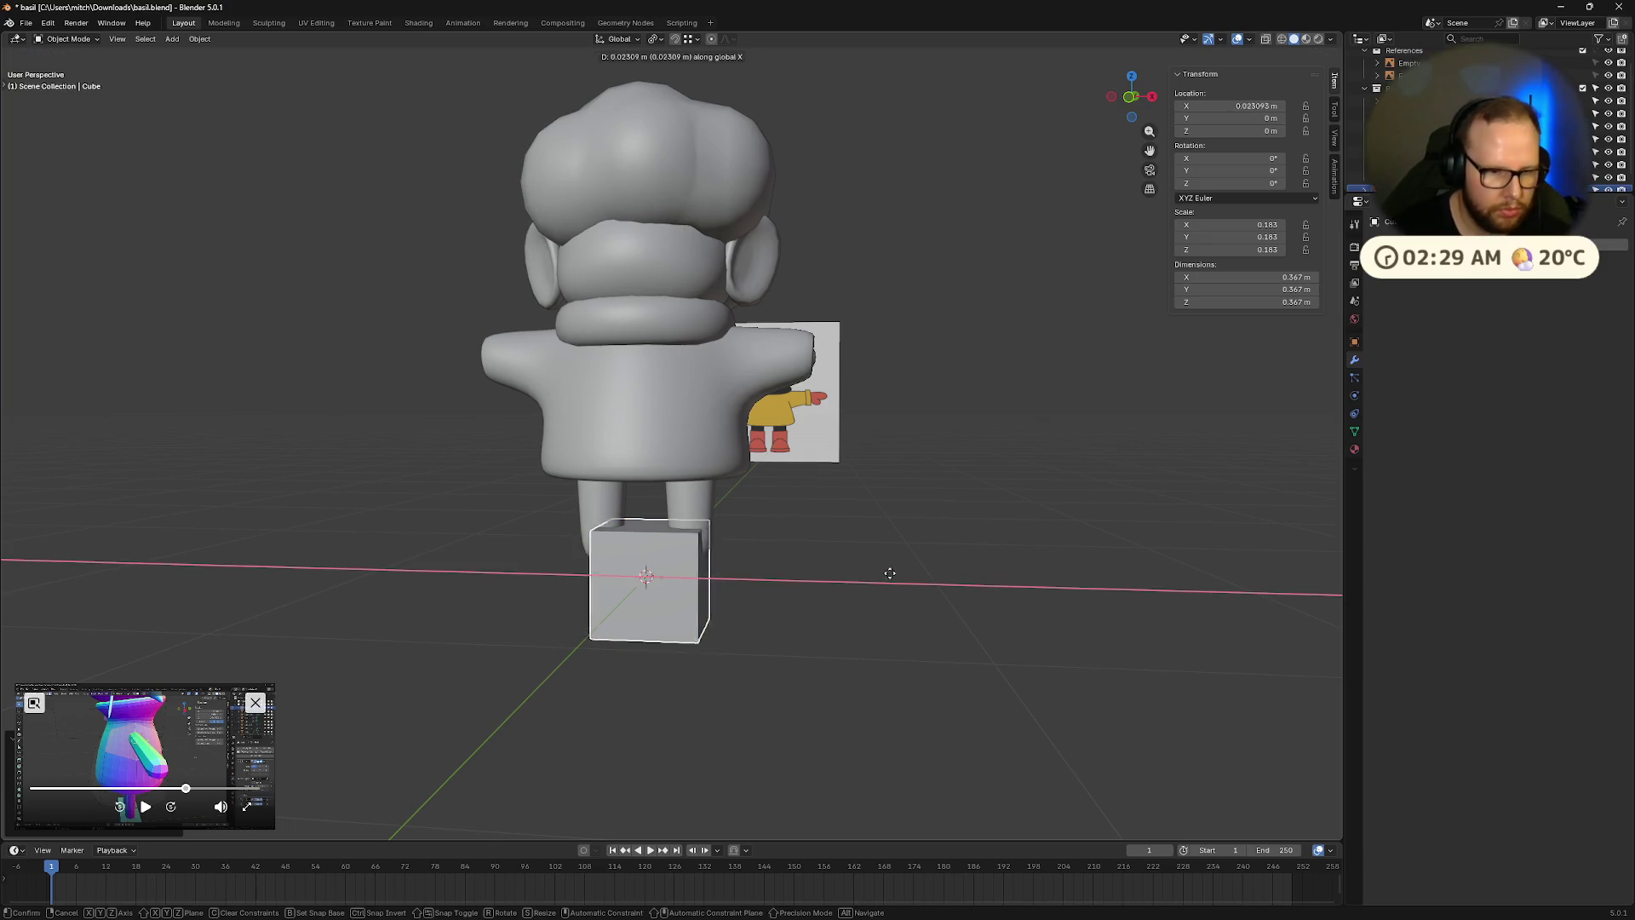
left_click(1028, 601)
middle_click_drag(1028, 602, 938, 613)
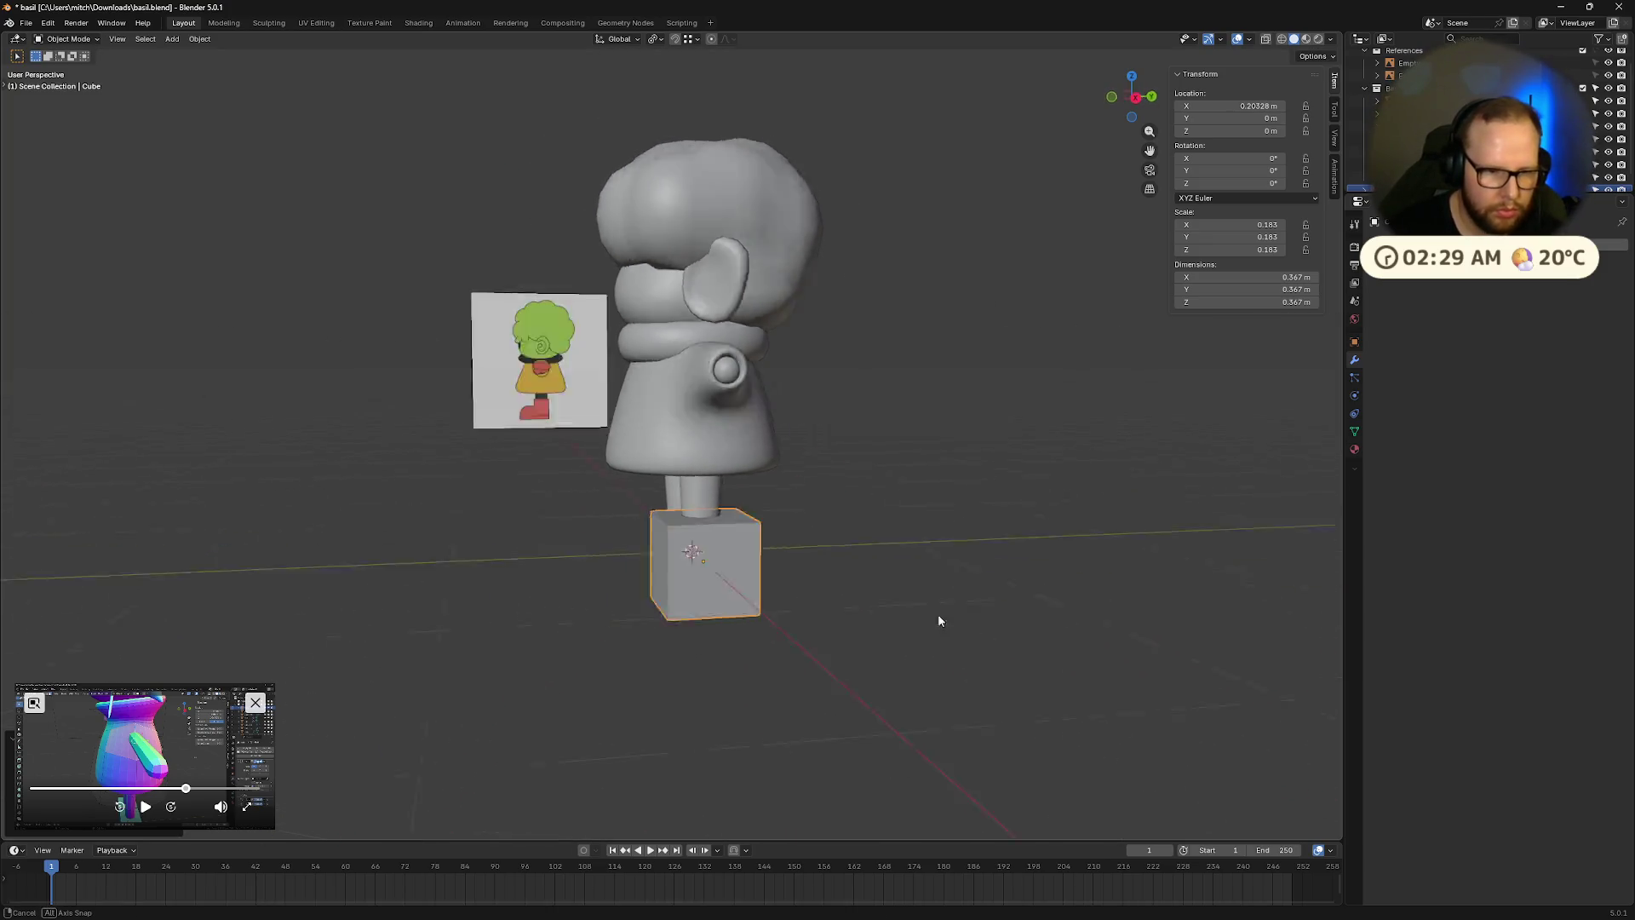
key("s")
left_click(954, 599)
key("ctrl+KP_1")
key("g")
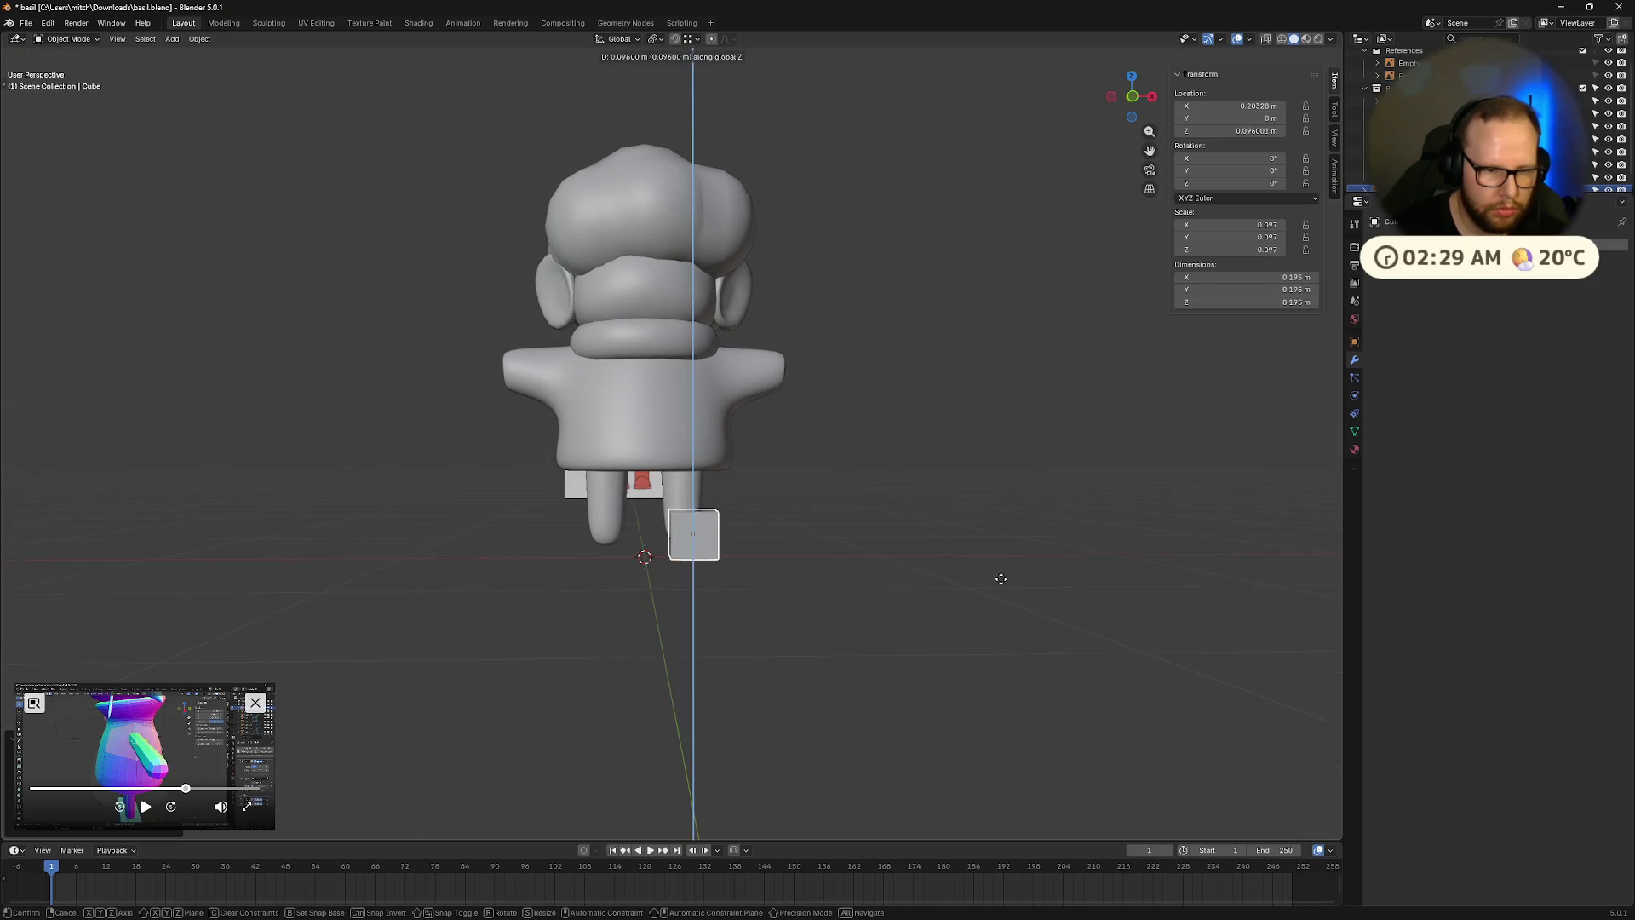
left_click(1001, 589)
Add a Mirror modifier to the cube with Head as the mirror object, then view it against the front reference.
left_click(1431, 240)
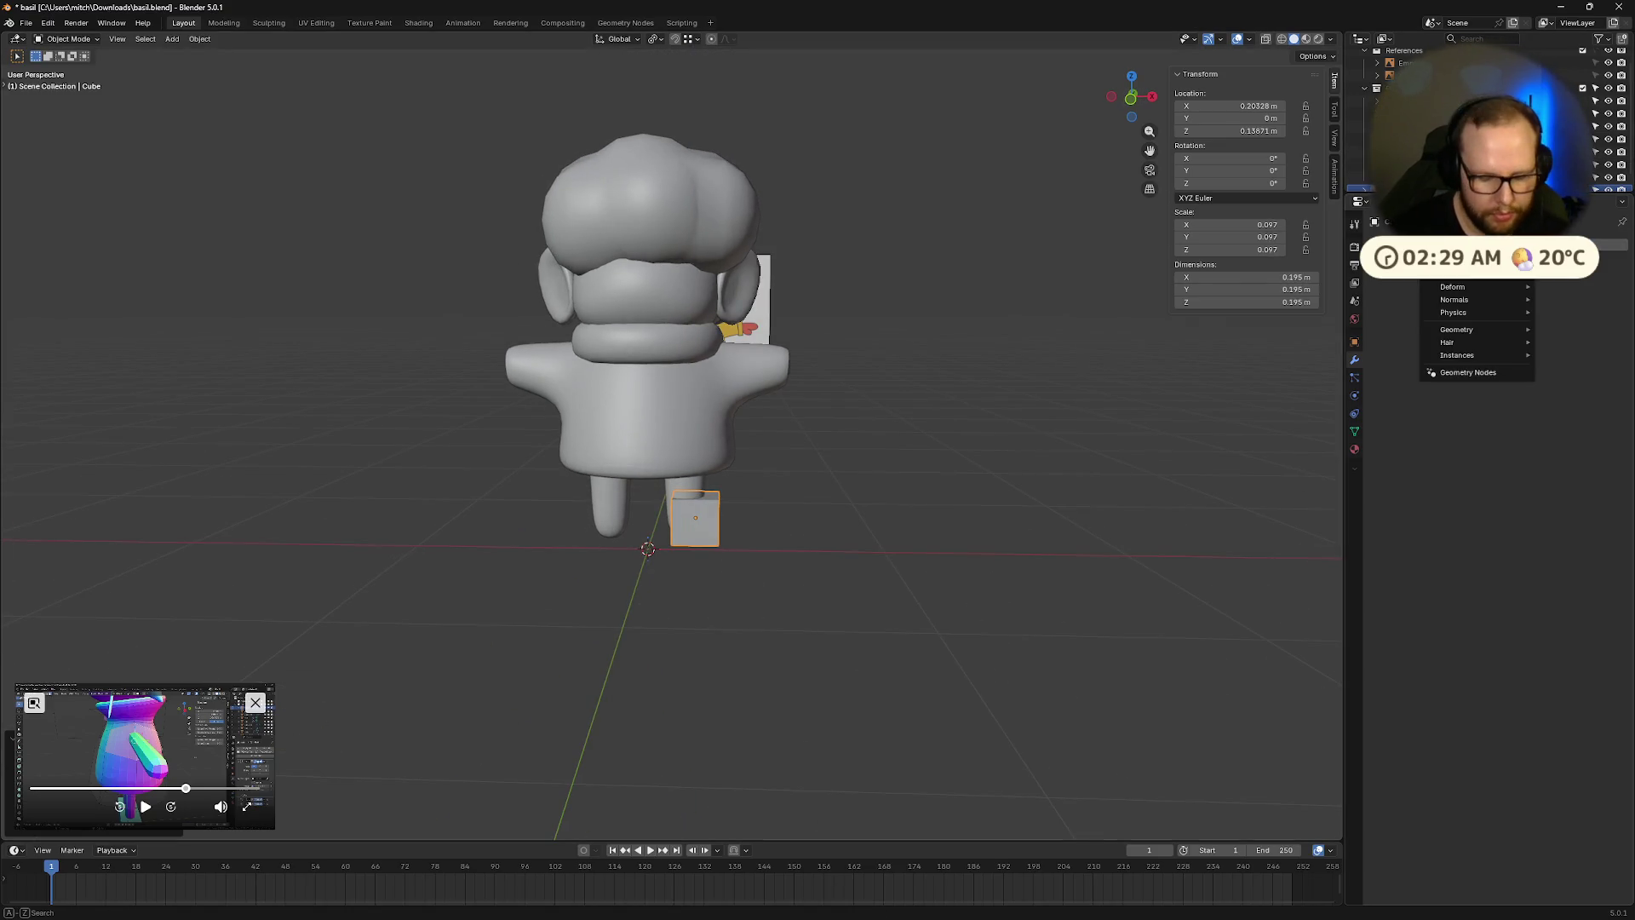
left_click(1418, 336)
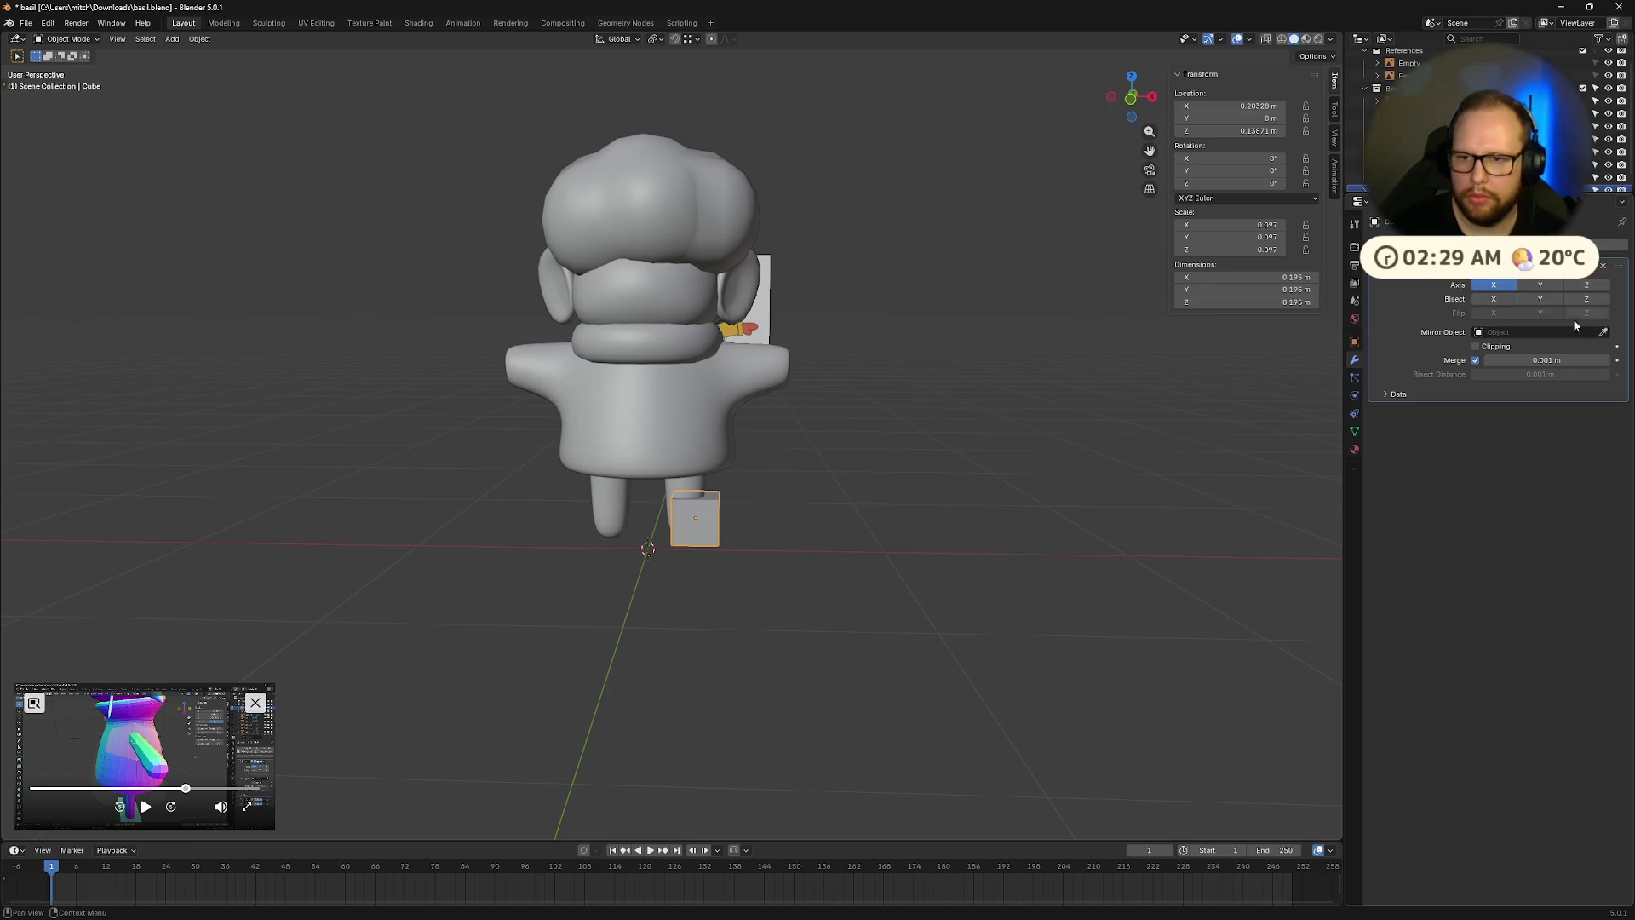
left_click(639, 310)
middle_click_drag(1087, 496, 1212, 476)
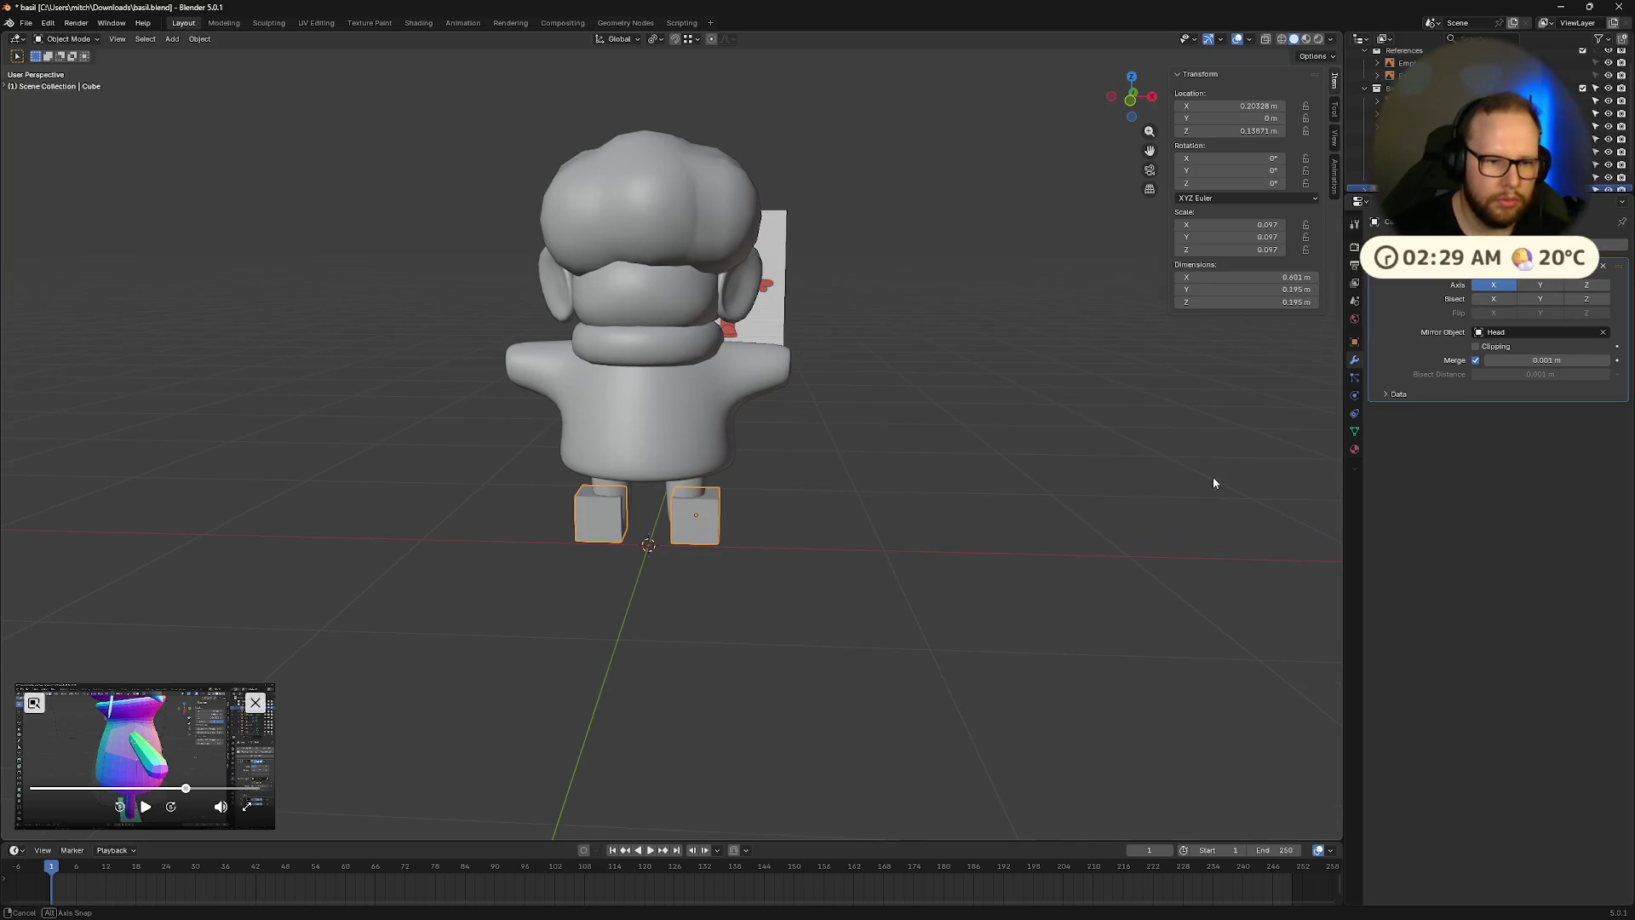
left_click(1132, 103)
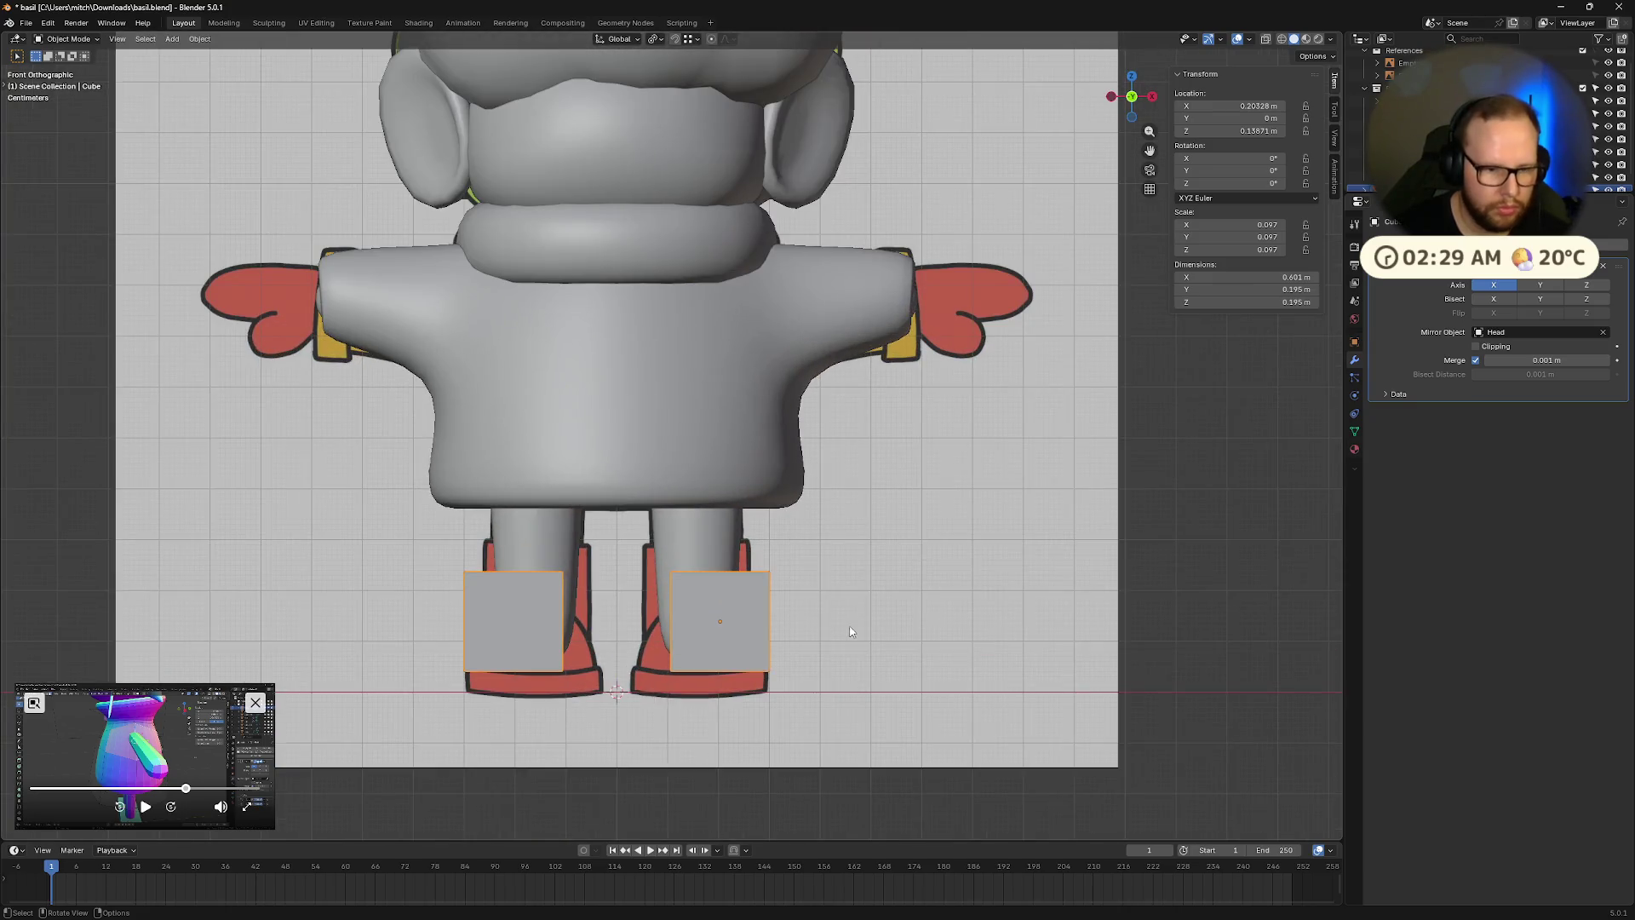
Align the boot blocks over the reference boots along X, stretch them taller and reposition vertically.
key("g")
key("x")
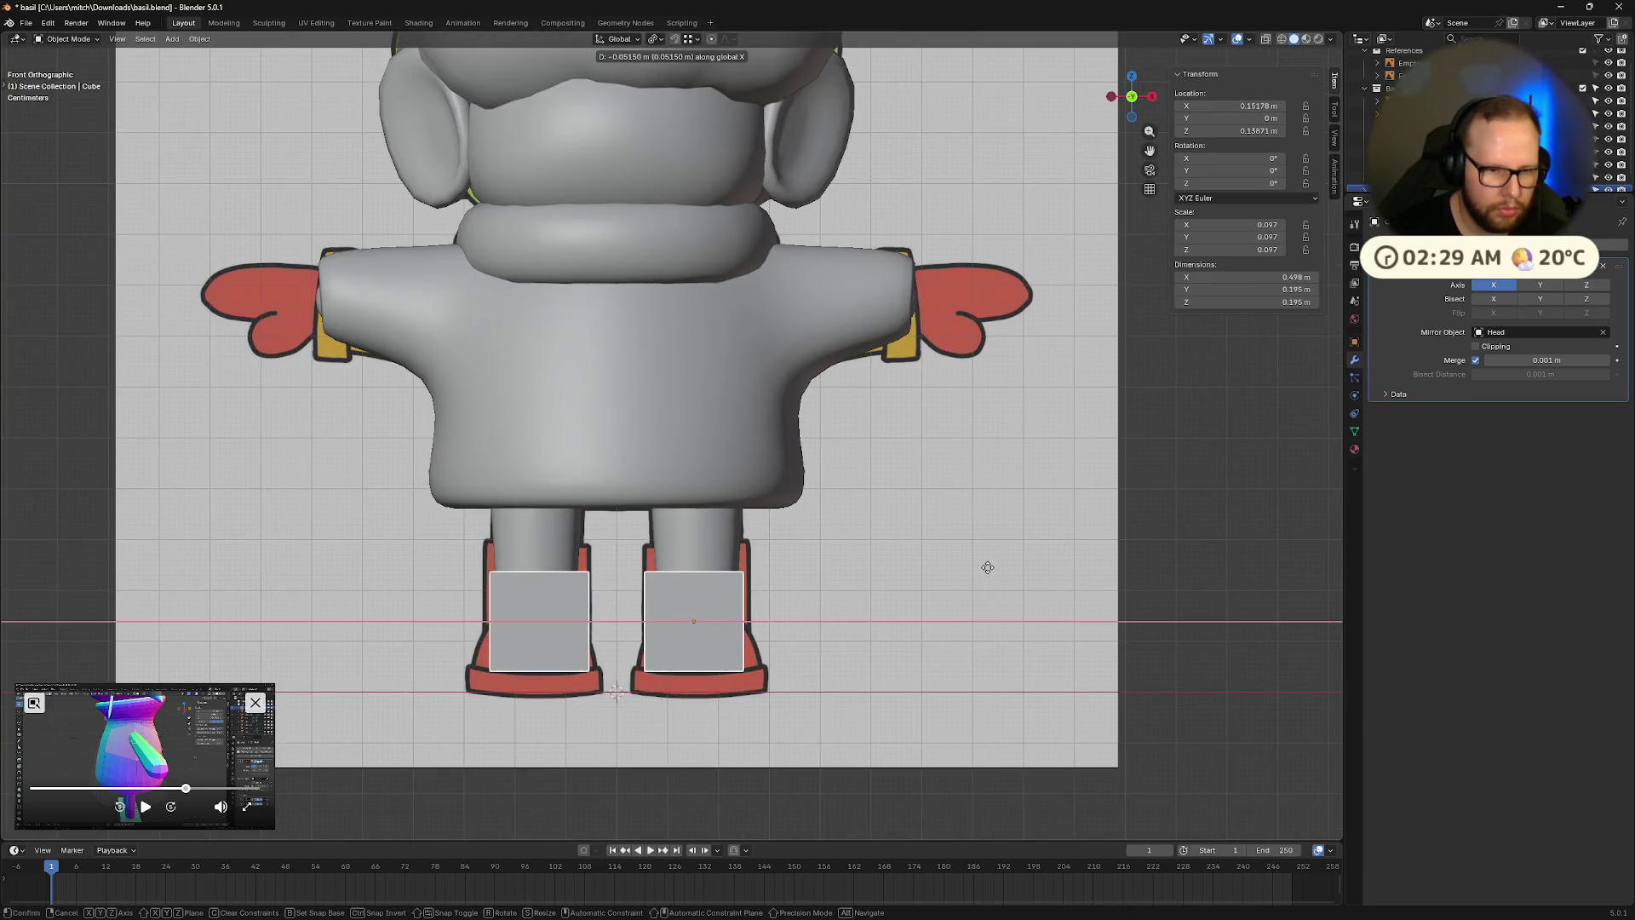
left_click(988, 568)
key("s")
key("z")
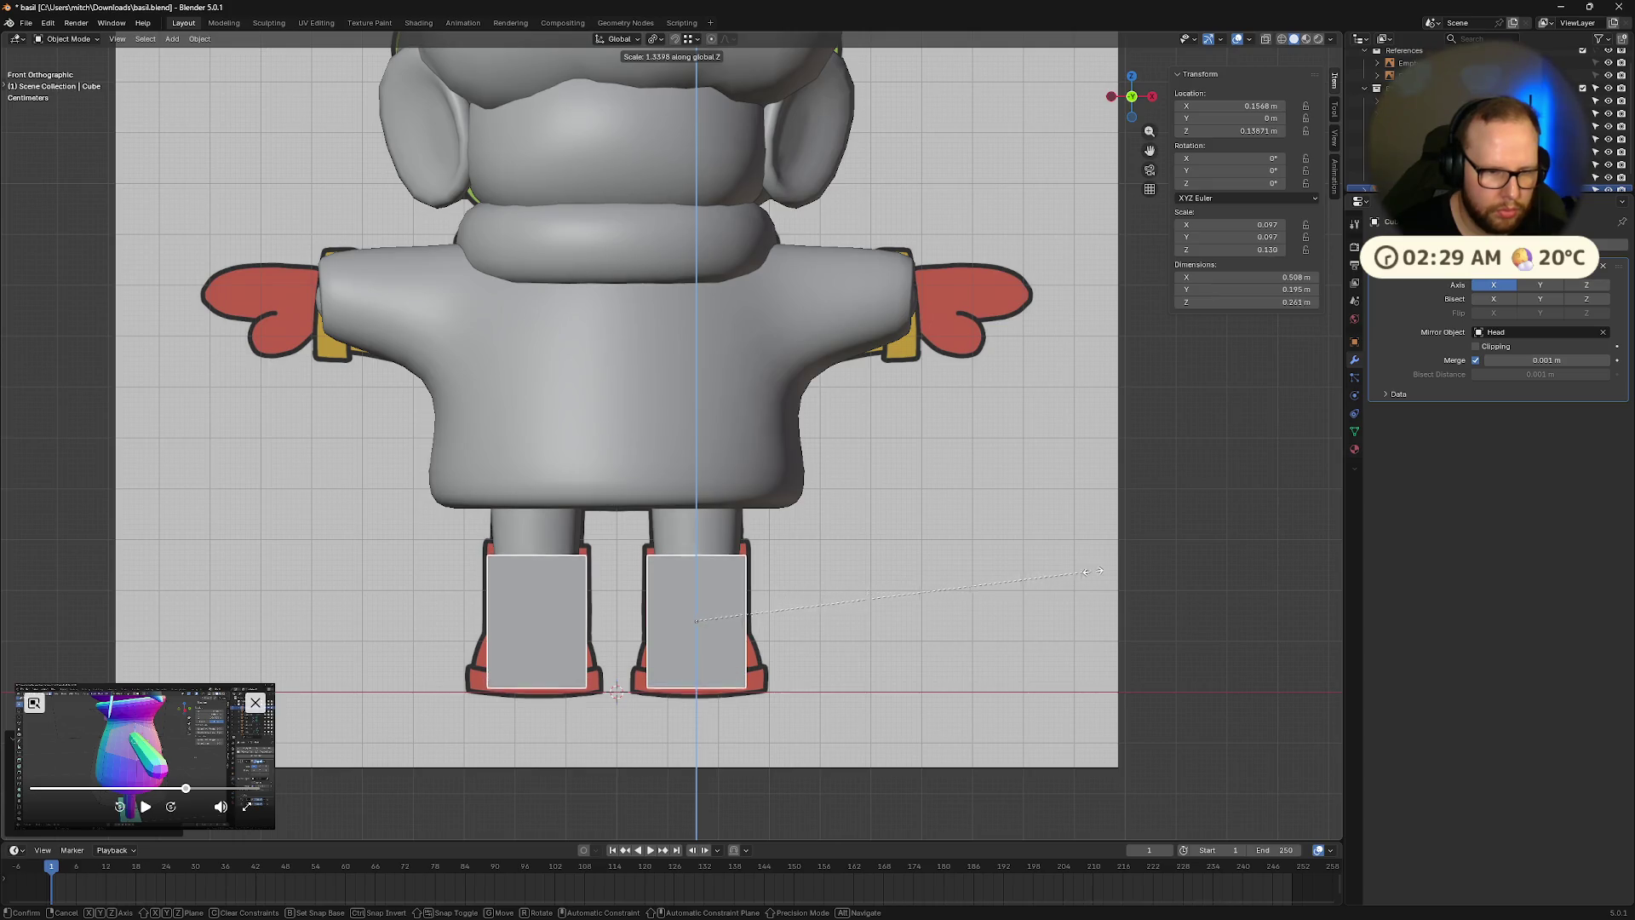
left_click(1129, 569)
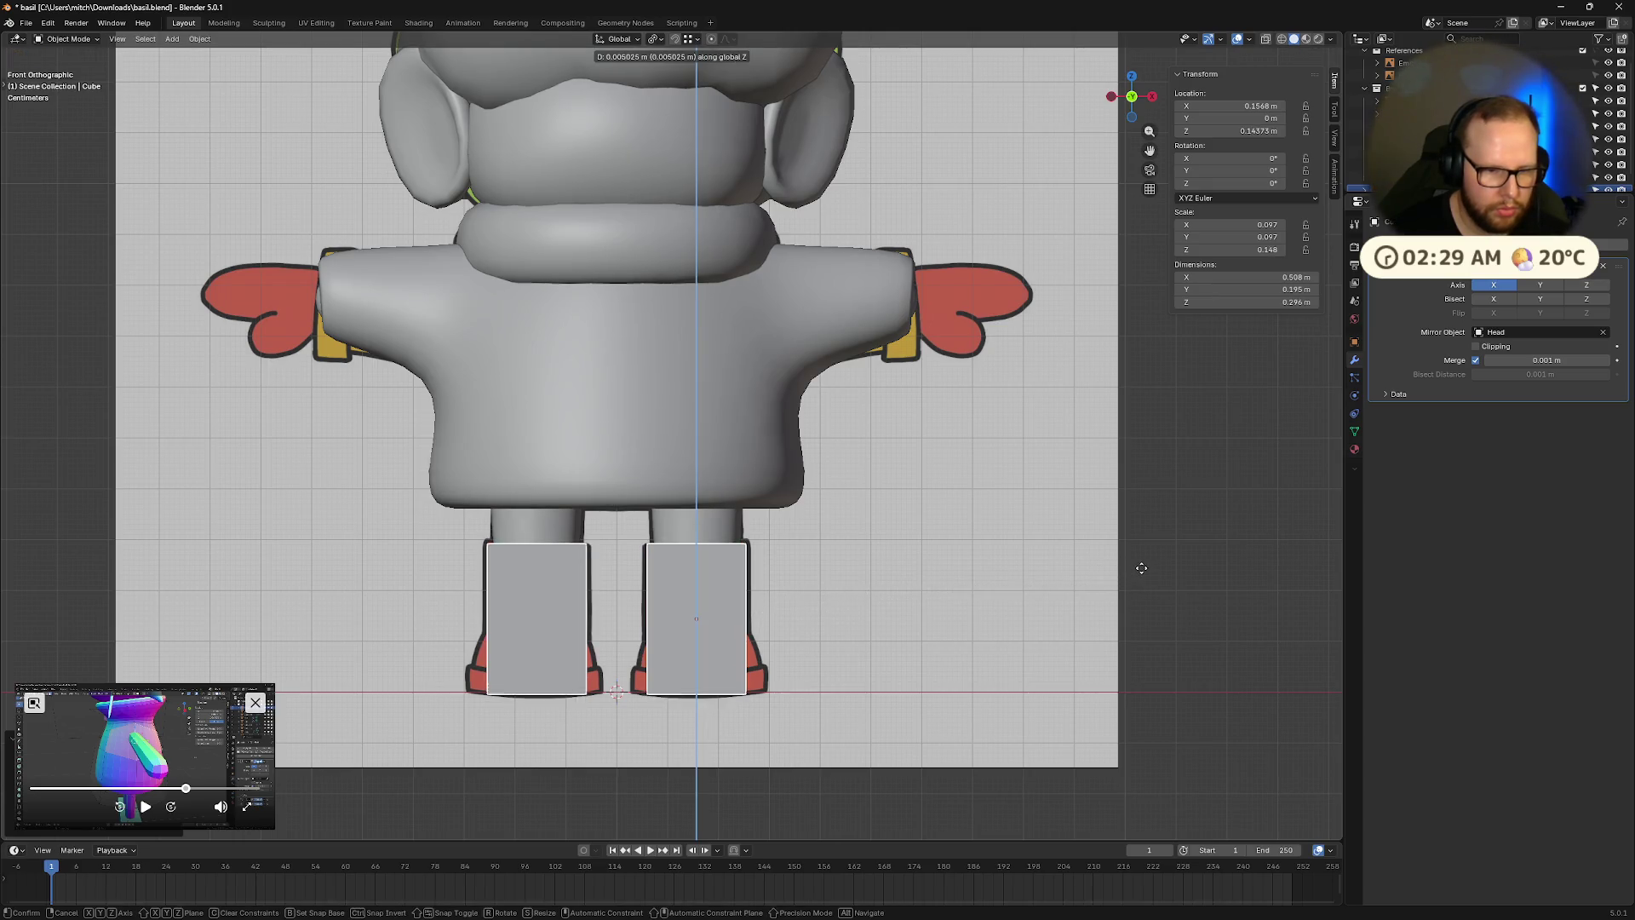
key("g")
key("z")
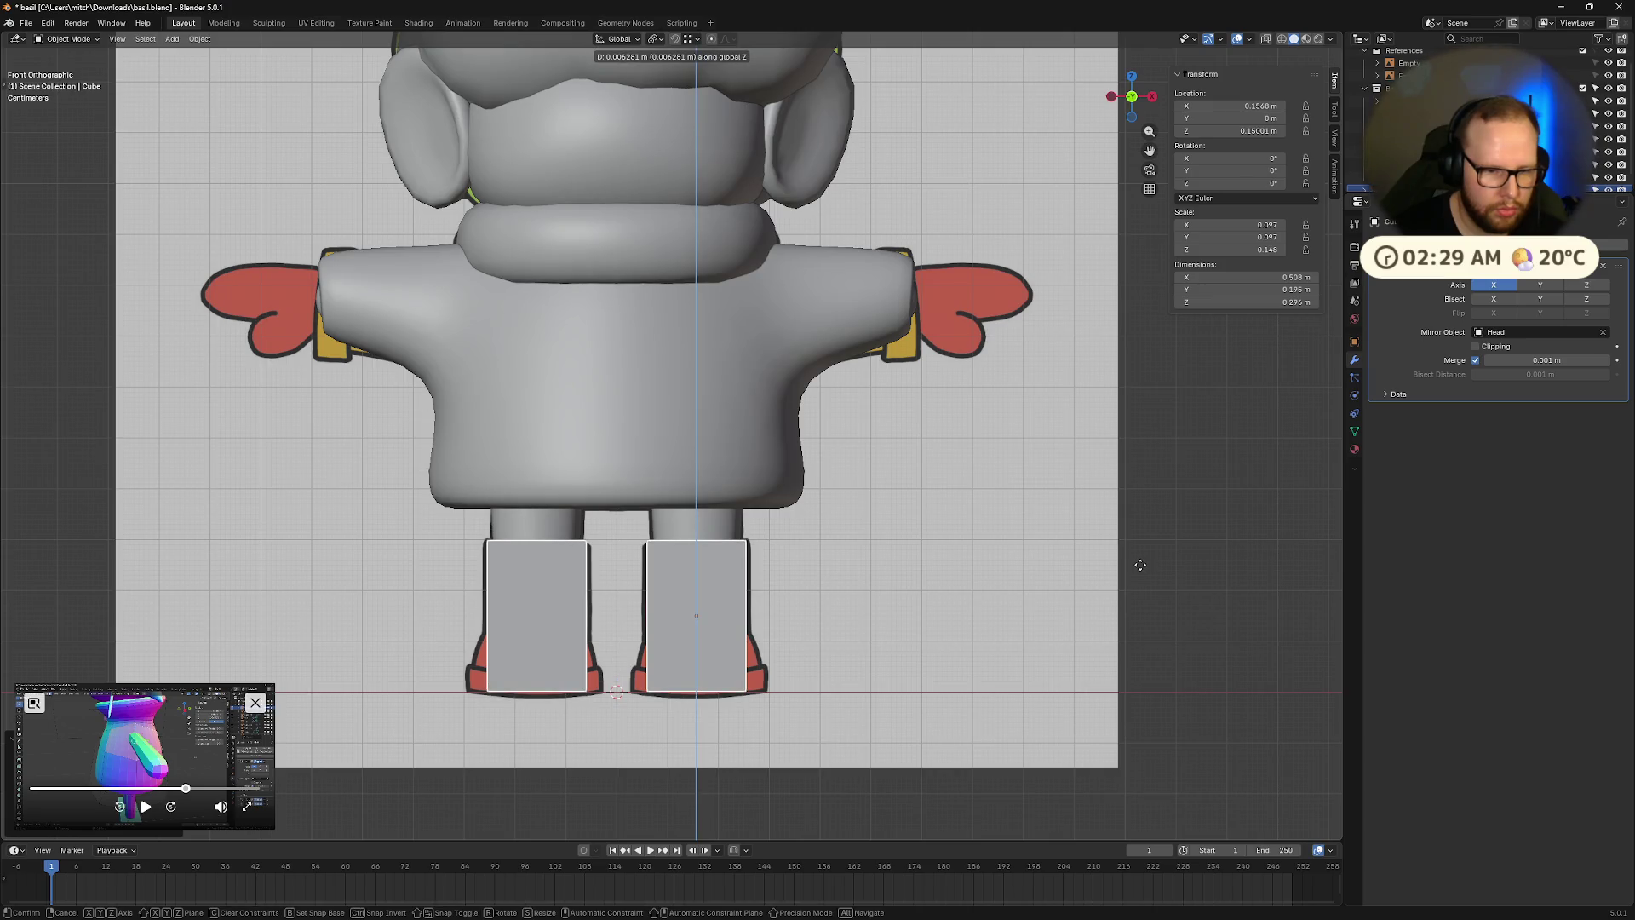
left_click(1139, 564)
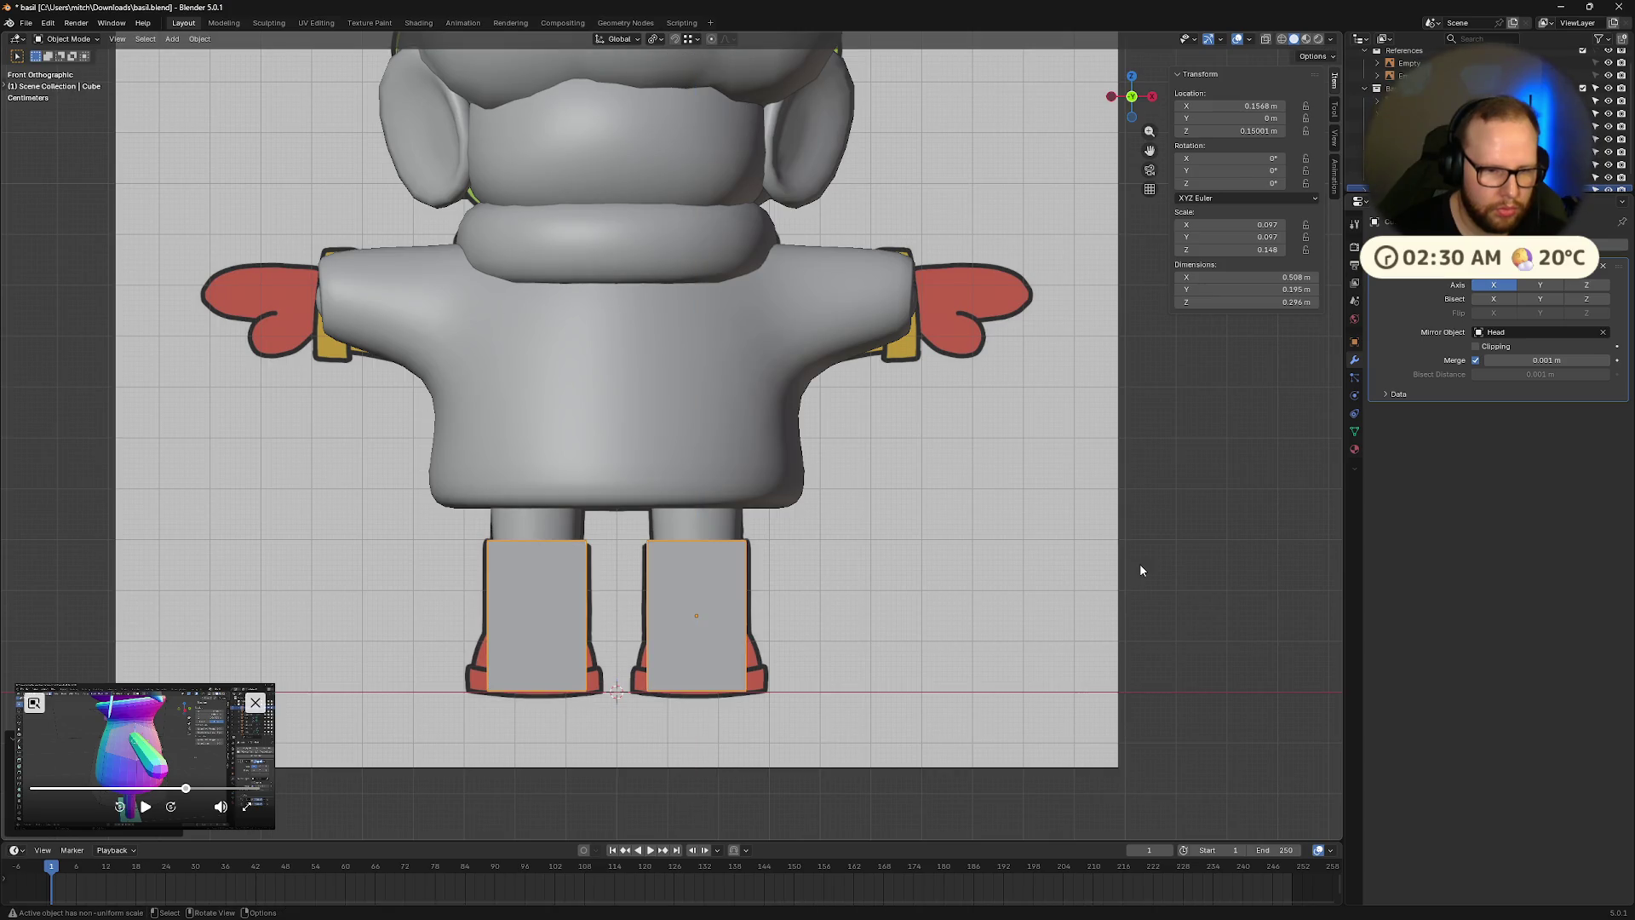
Fine-tune the blocks' height with repeated Z scaling and widen them slightly along X.
key("s")
key("z")
left_click(1092, 596)
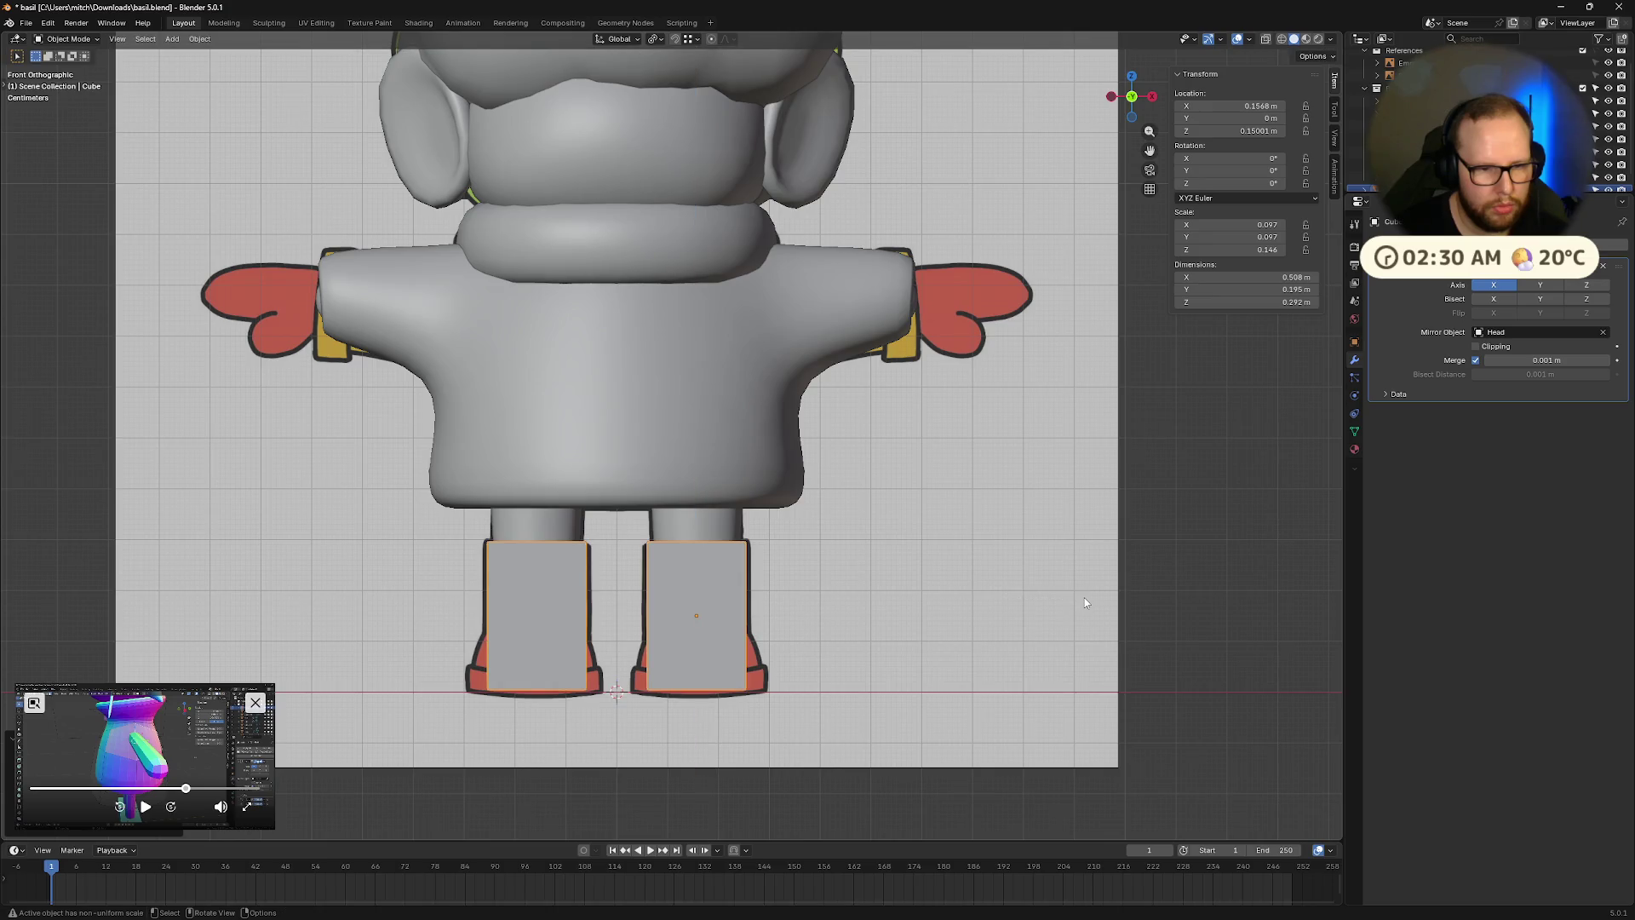
key("s")
key("z")
left_click(1087, 604)
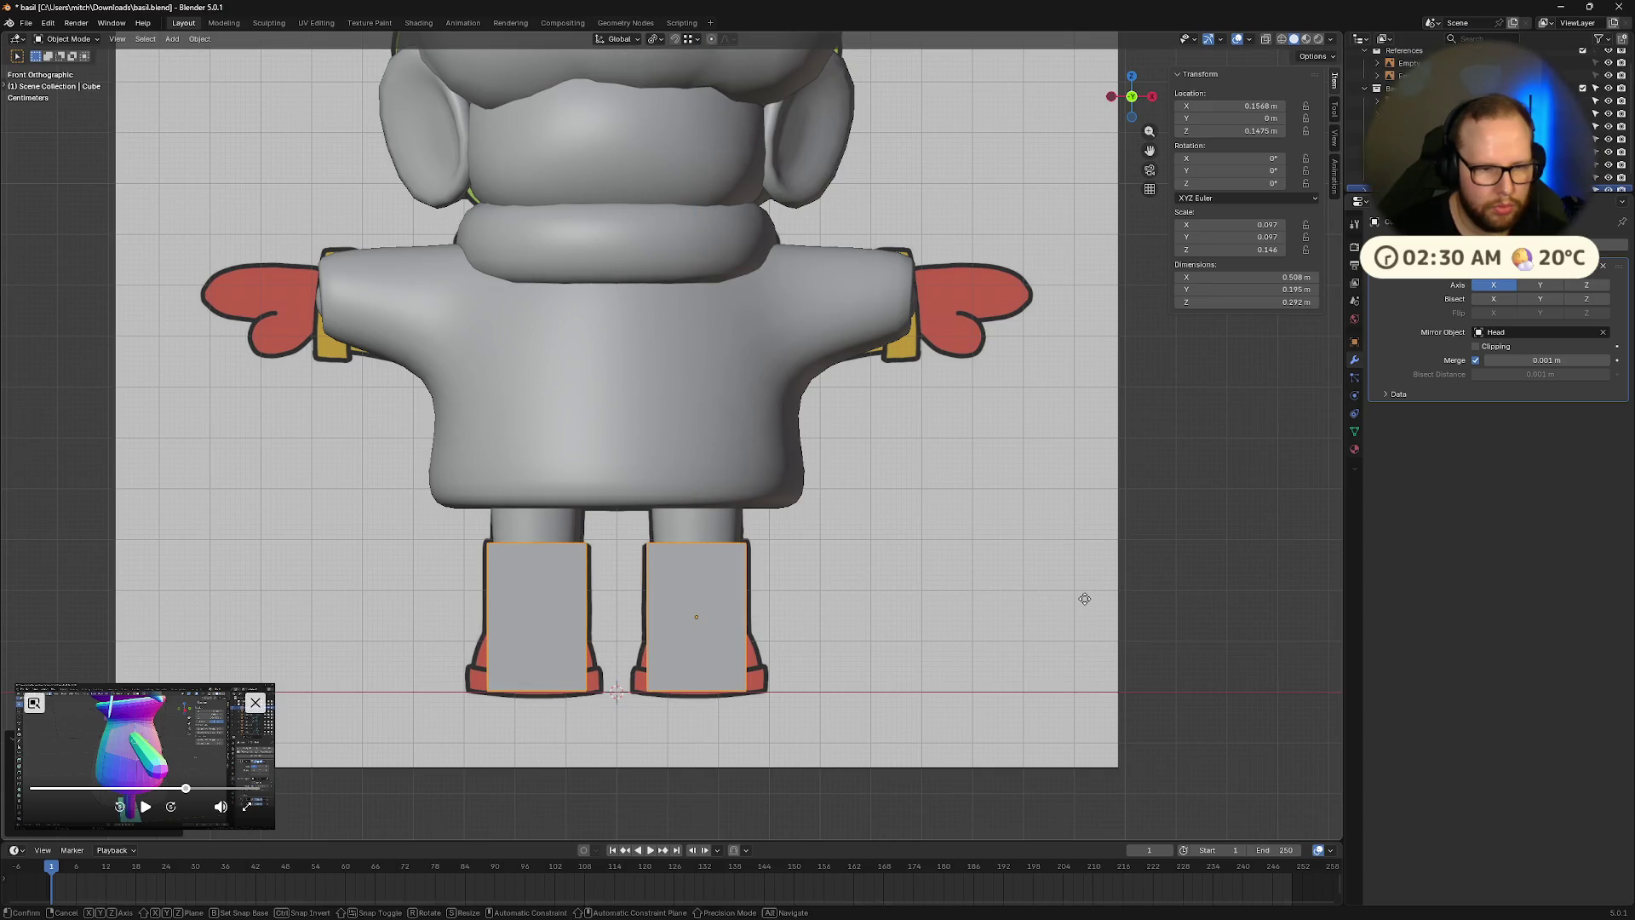
key("s")
key("z")
left_click(1086, 604)
key("s")
key("x")
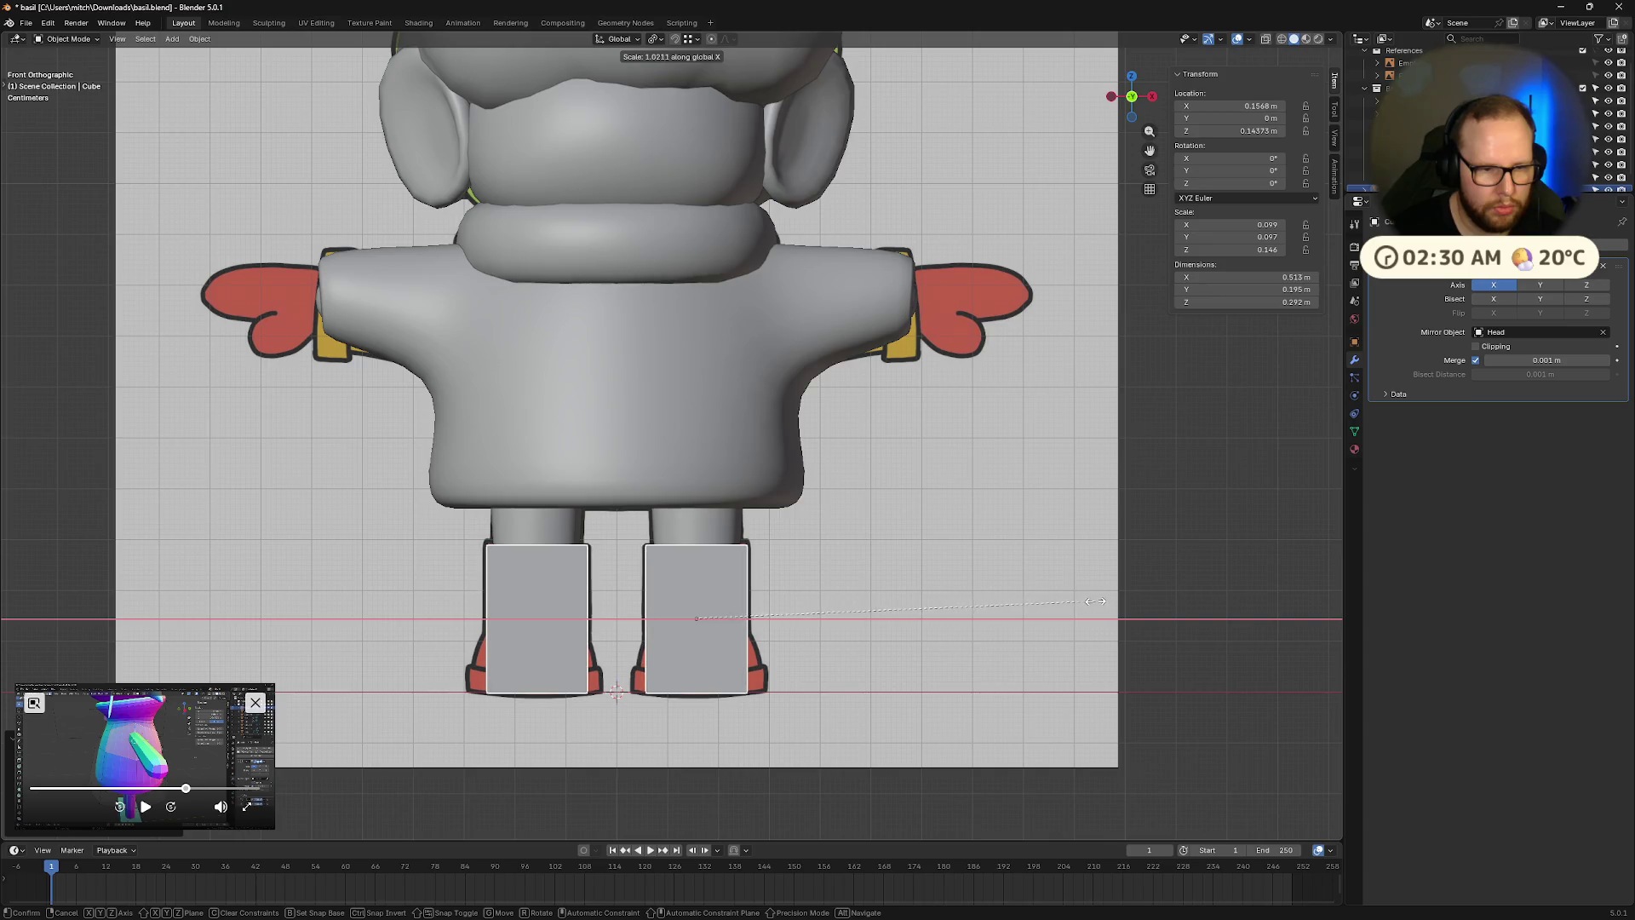
left_click(1111, 611)
middle_click_drag(1111, 610, 936, 612)
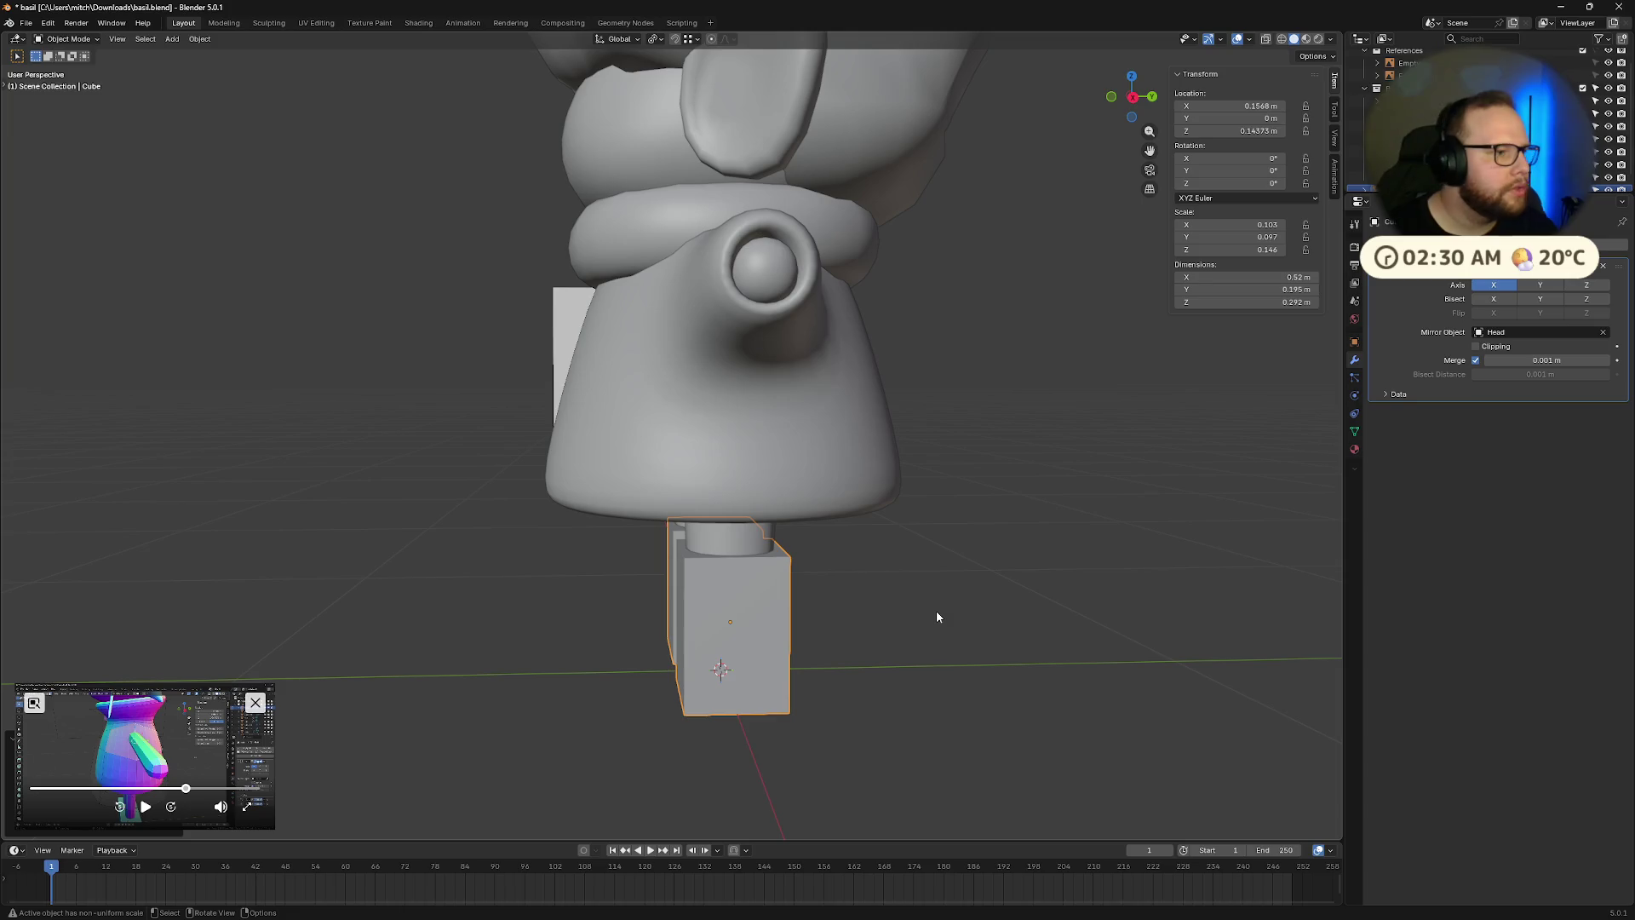
left_click_drag(188, 787, 200, 790)
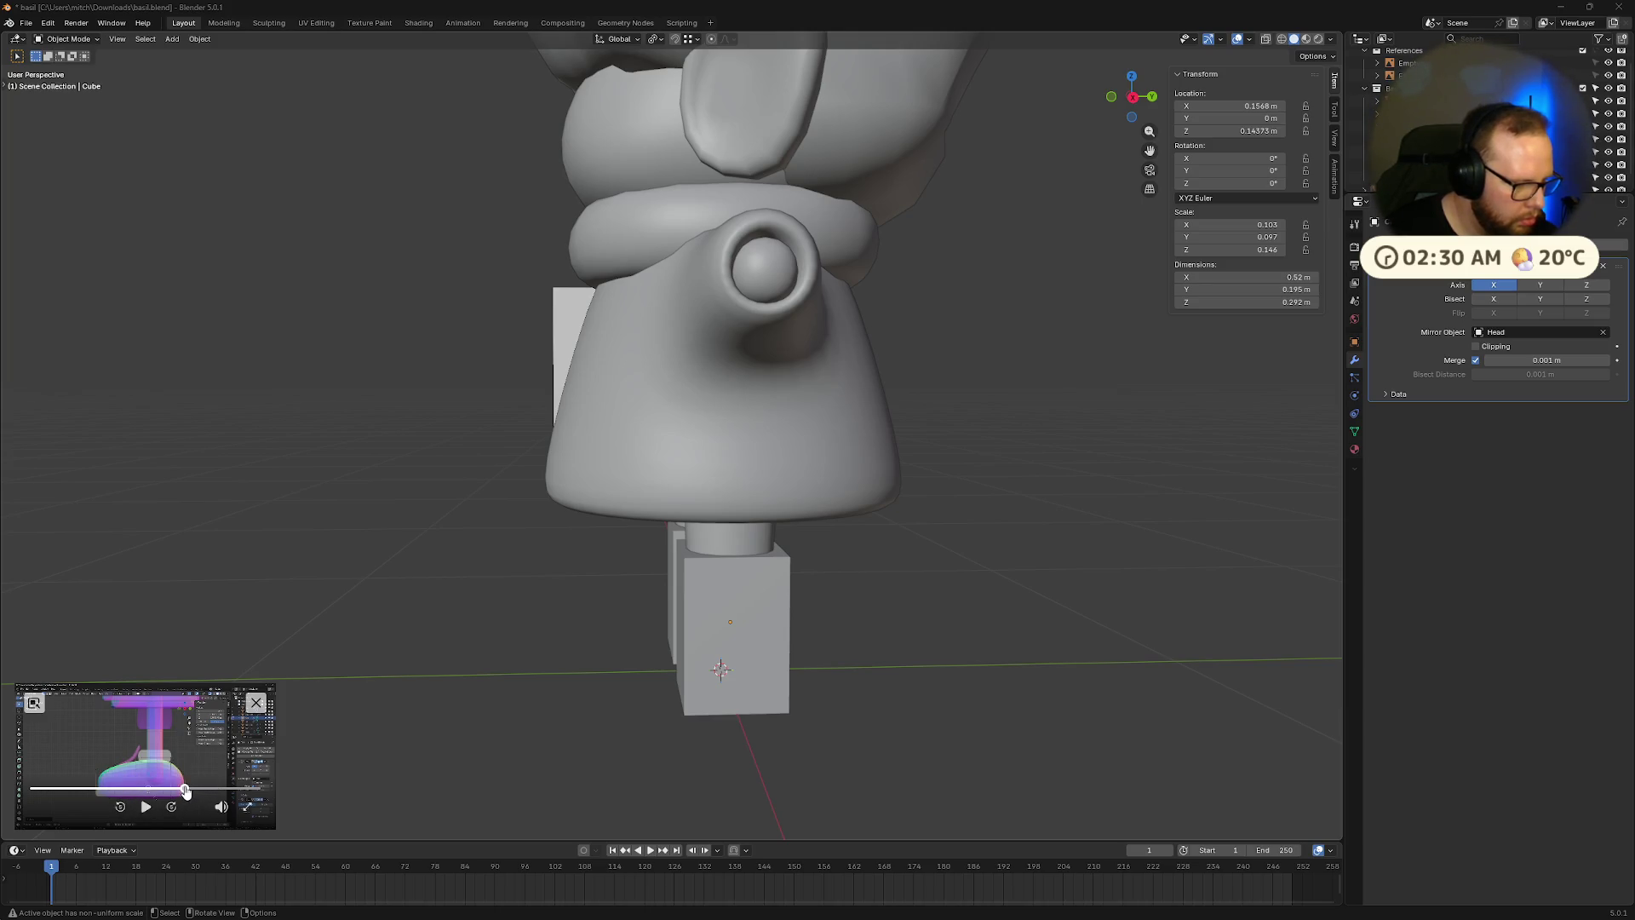
key("space")
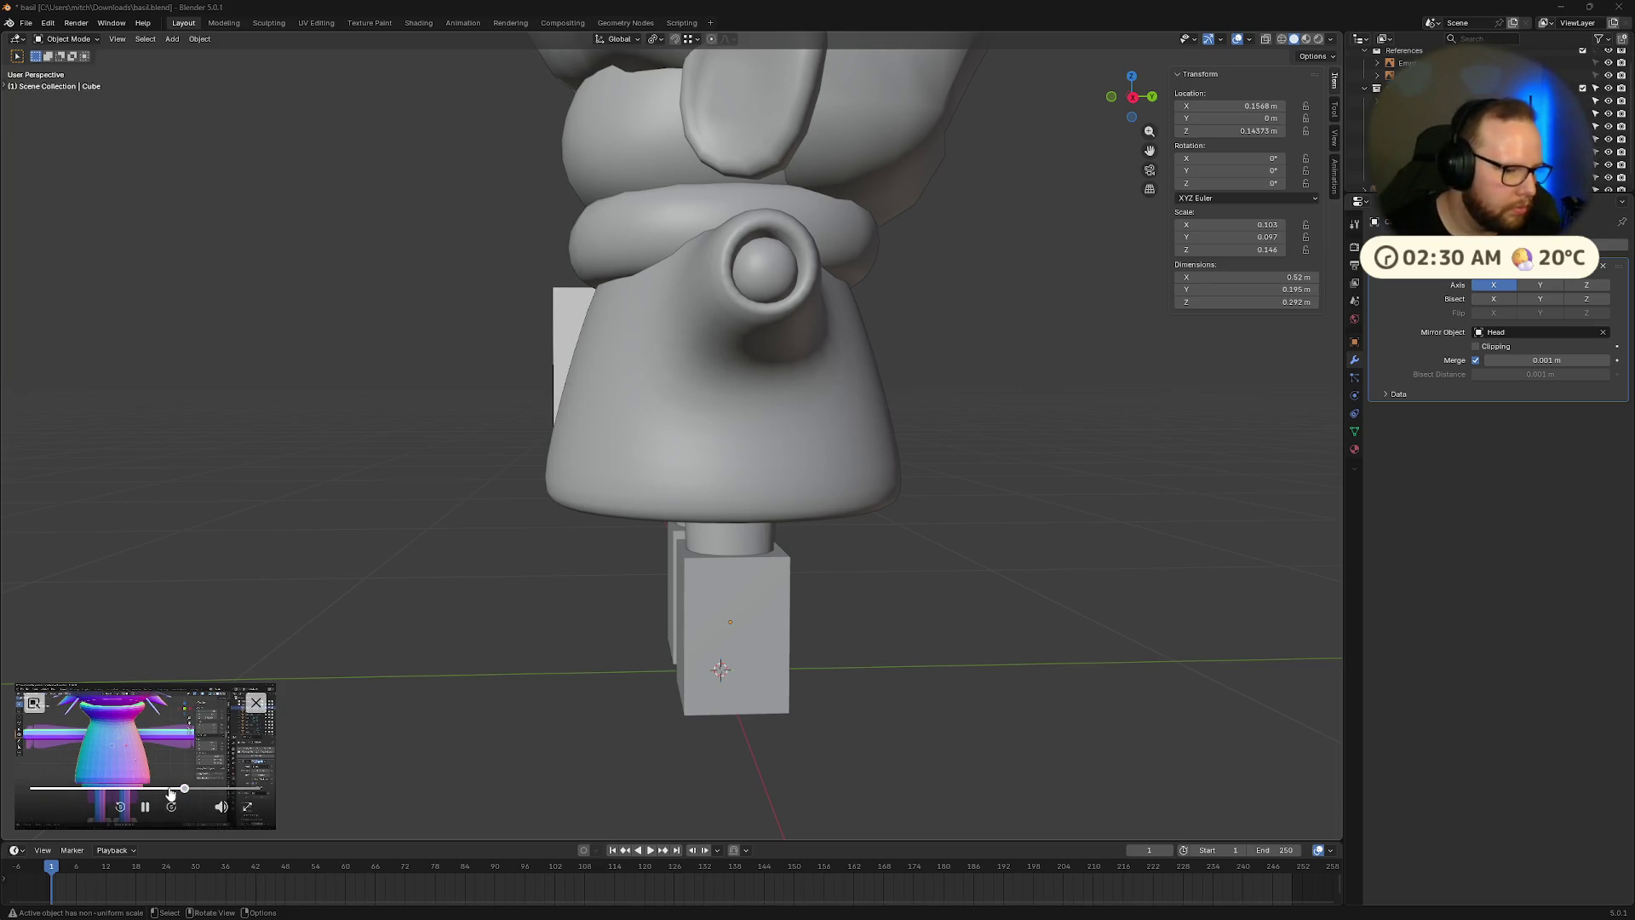
left_click_drag(186, 789, 200, 788)
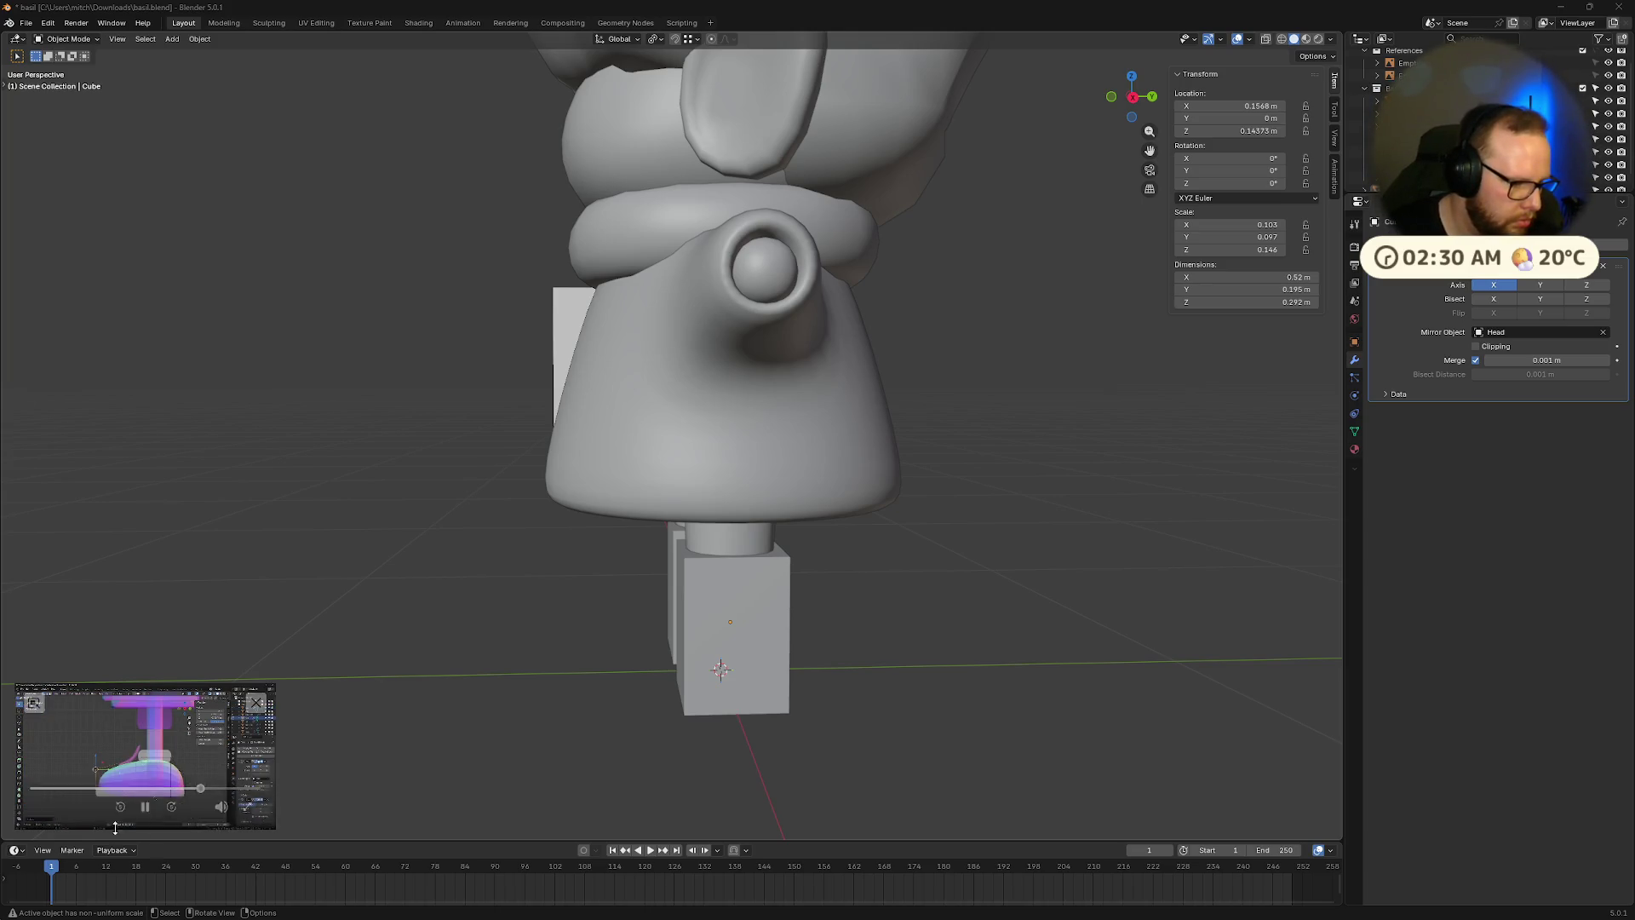
left_click(200, 794)
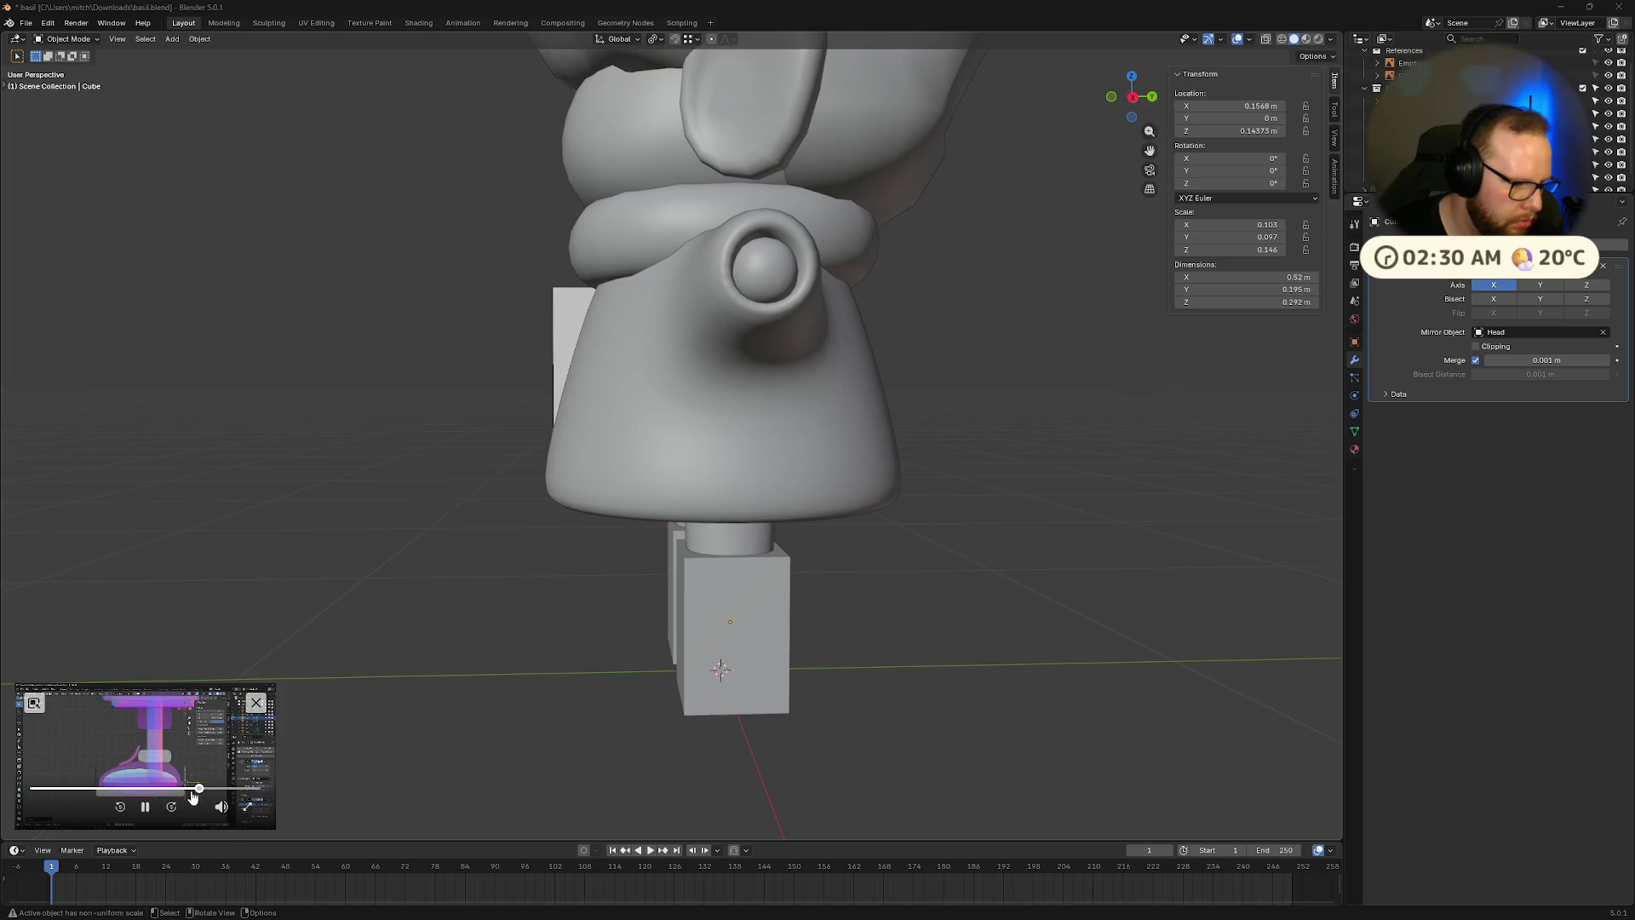
left_click(1131, 98)
left_click_drag(1132, 98, 1154, 108)
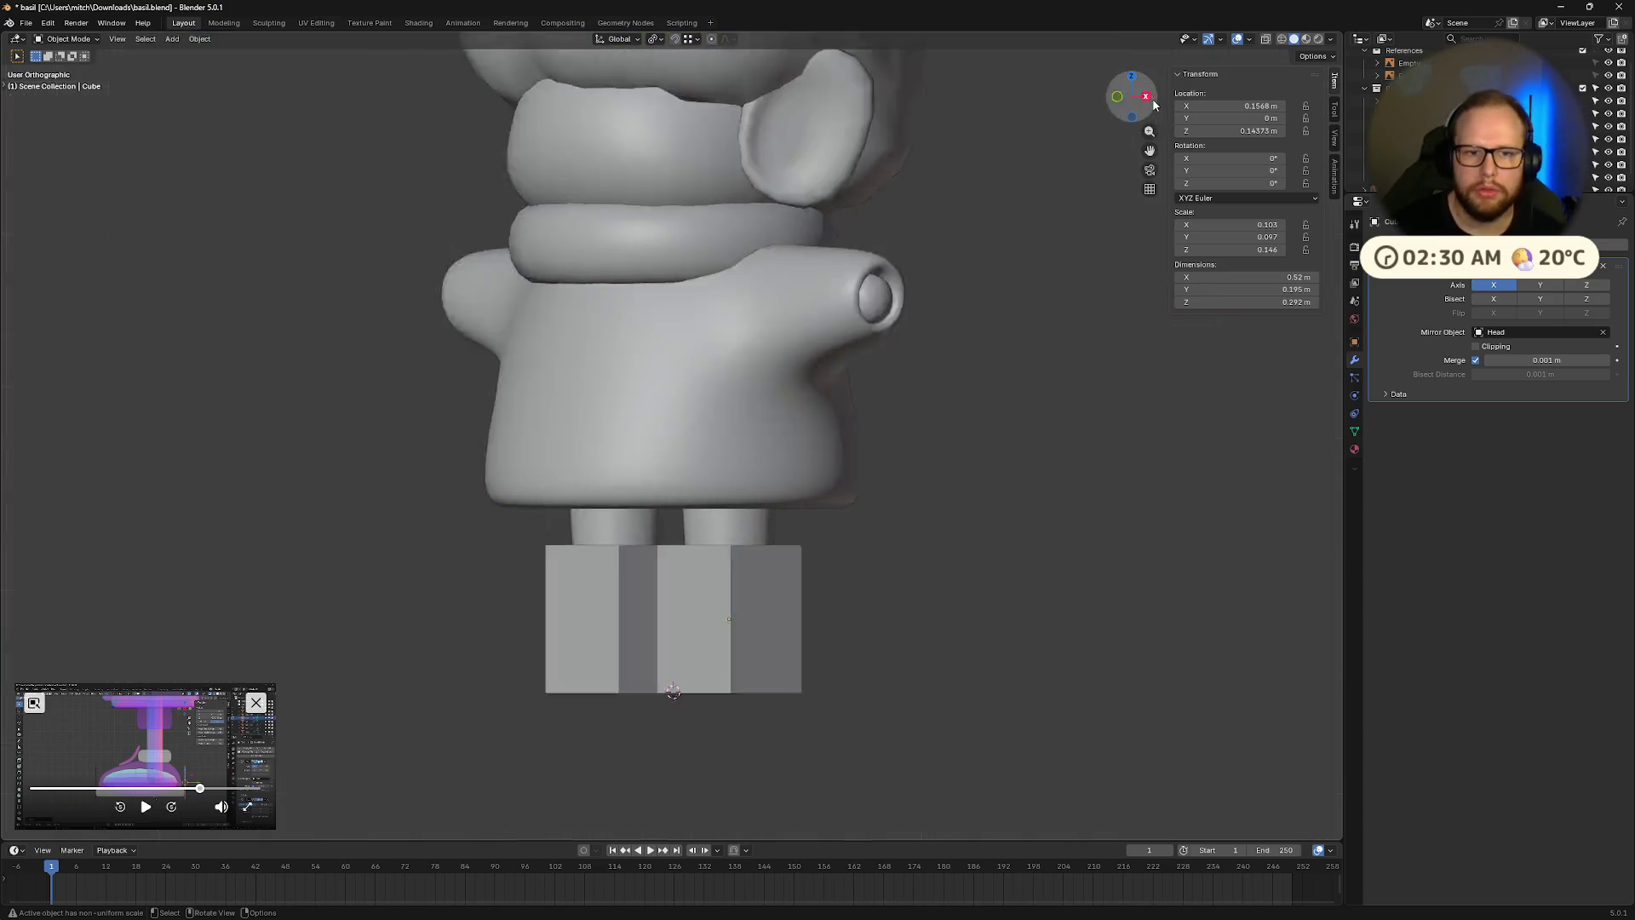
In side view, squash the boot block along Z and drop it onto the boot sole.
left_click(1131, 97)
scroll(894, 511, "up", 4)
scroll(870, 237, "up", 2)
left_click(859, 338)
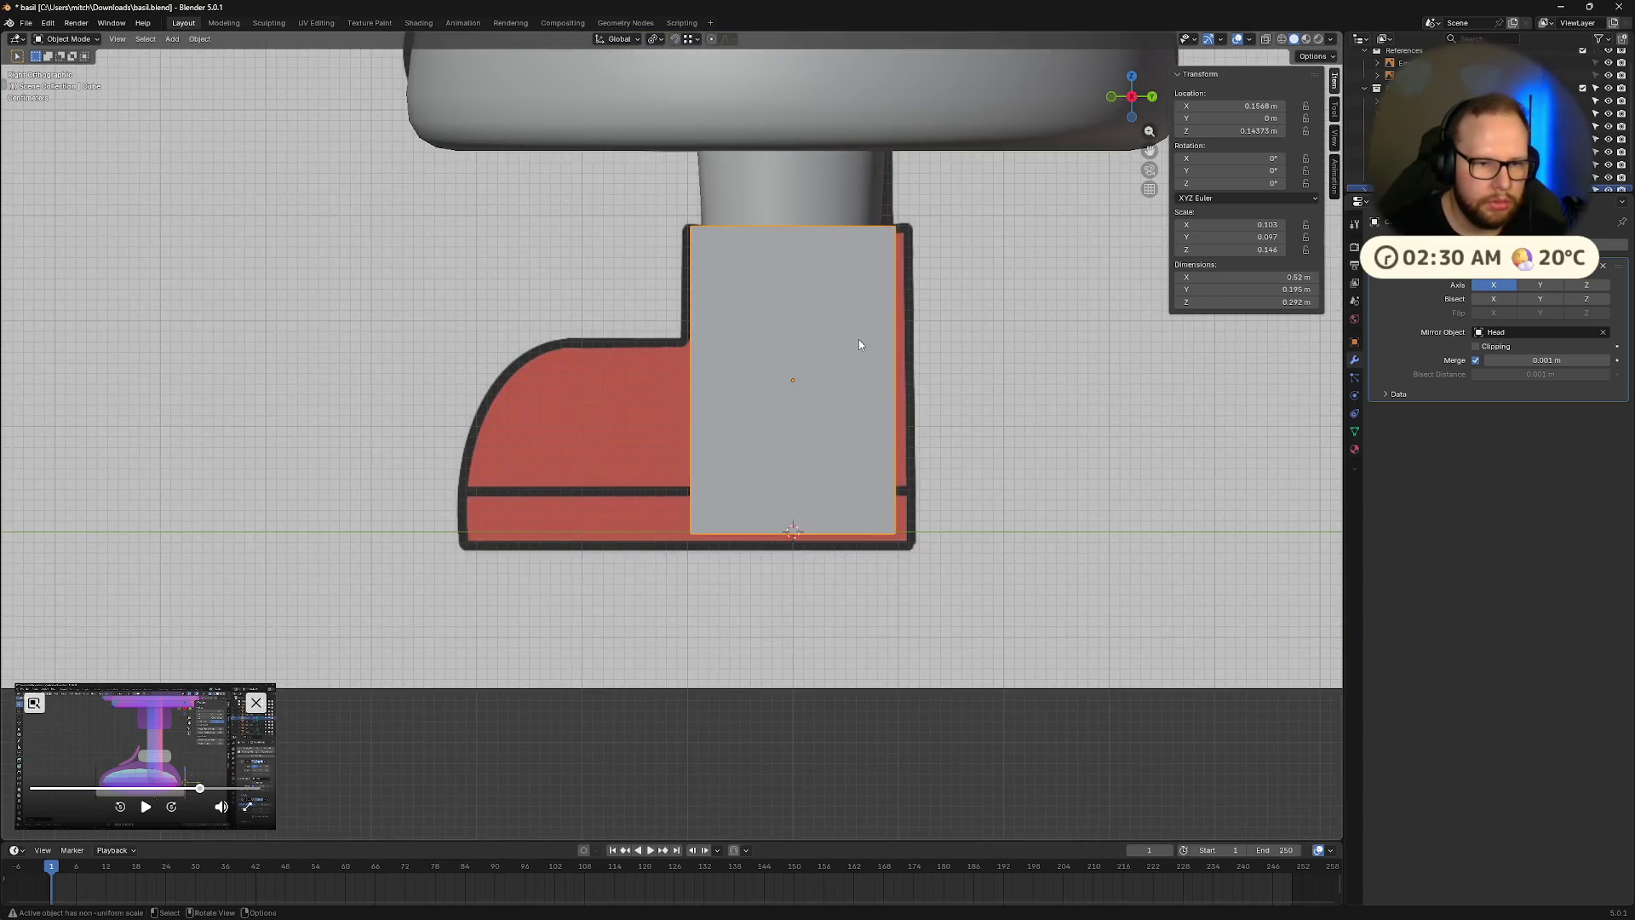
key("s")
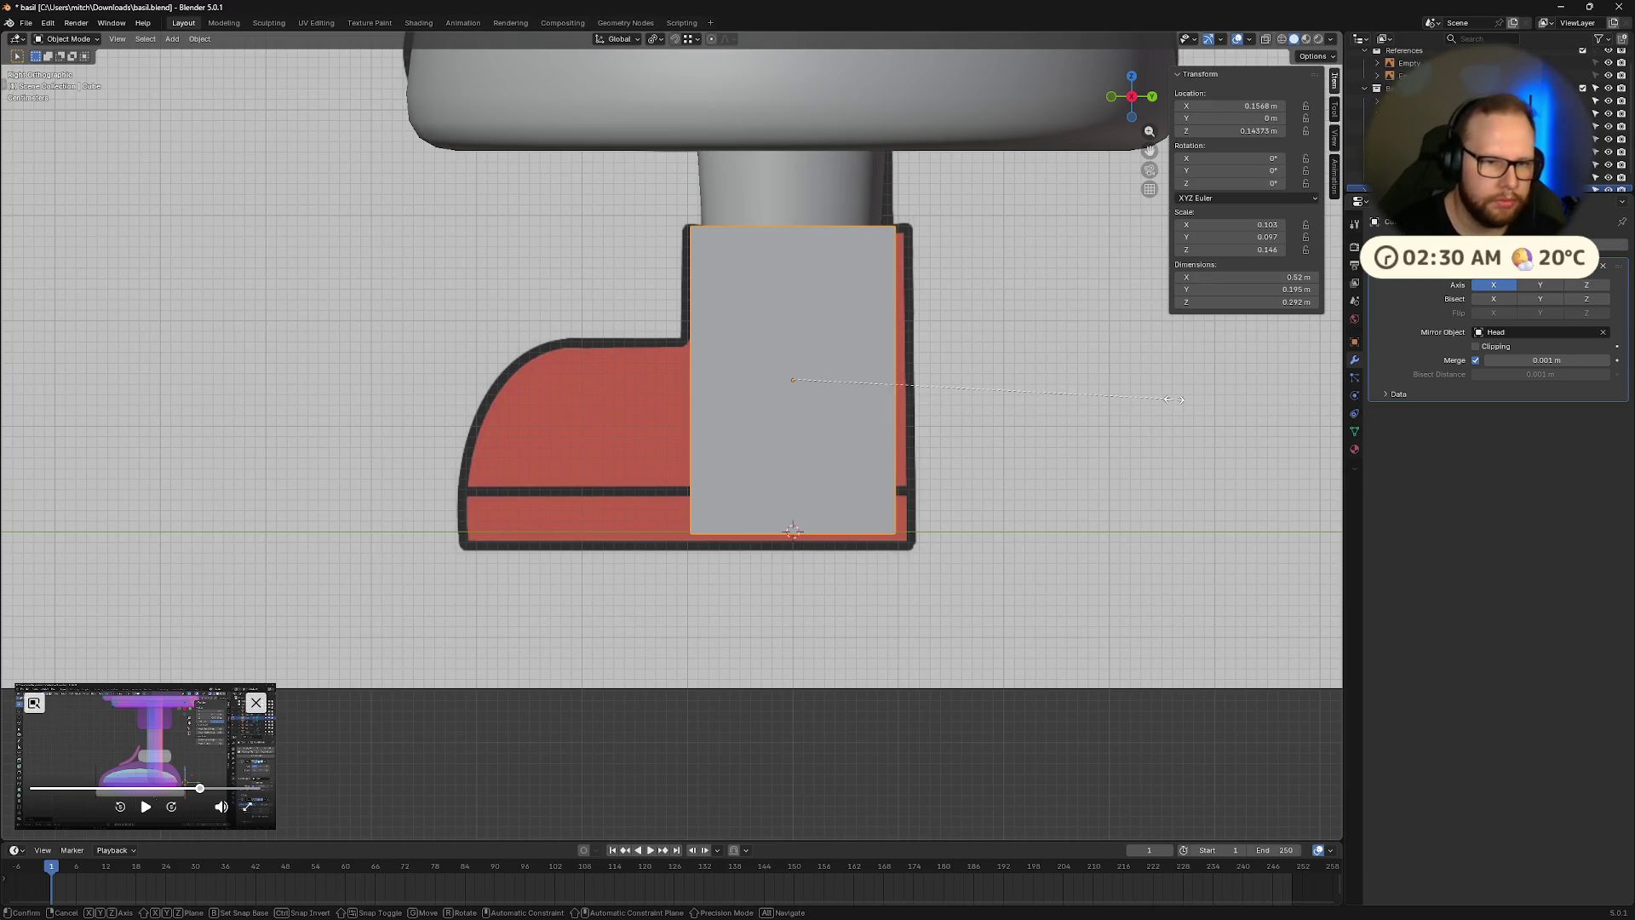
key("z")
left_click(1093, 396)
key("g")
key("z")
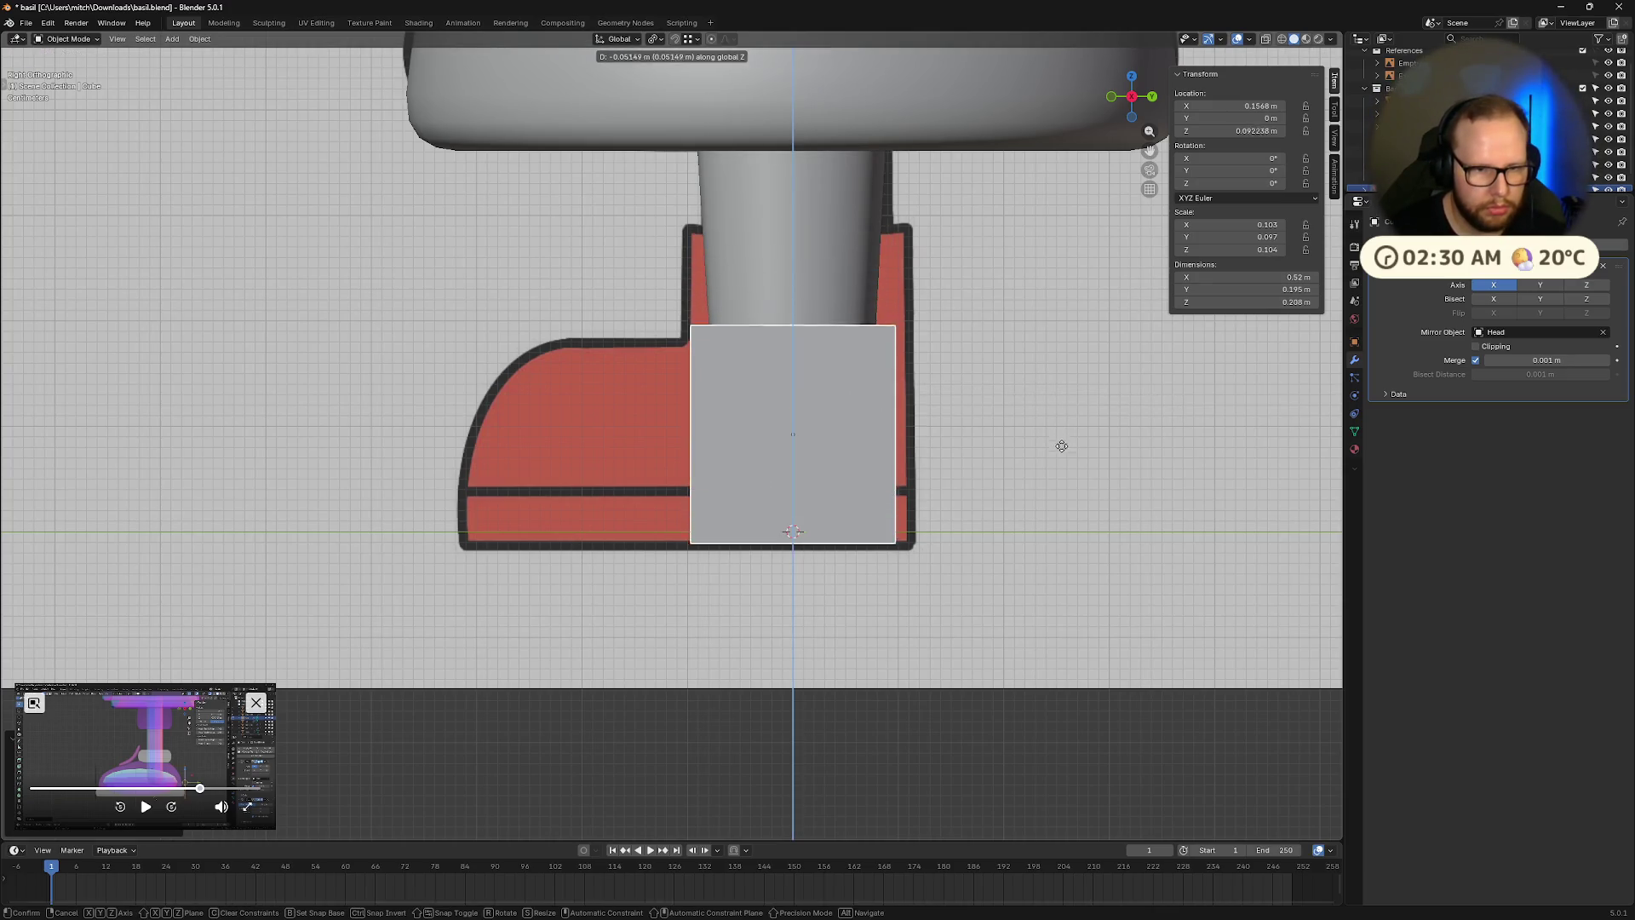
left_click(1062, 452)
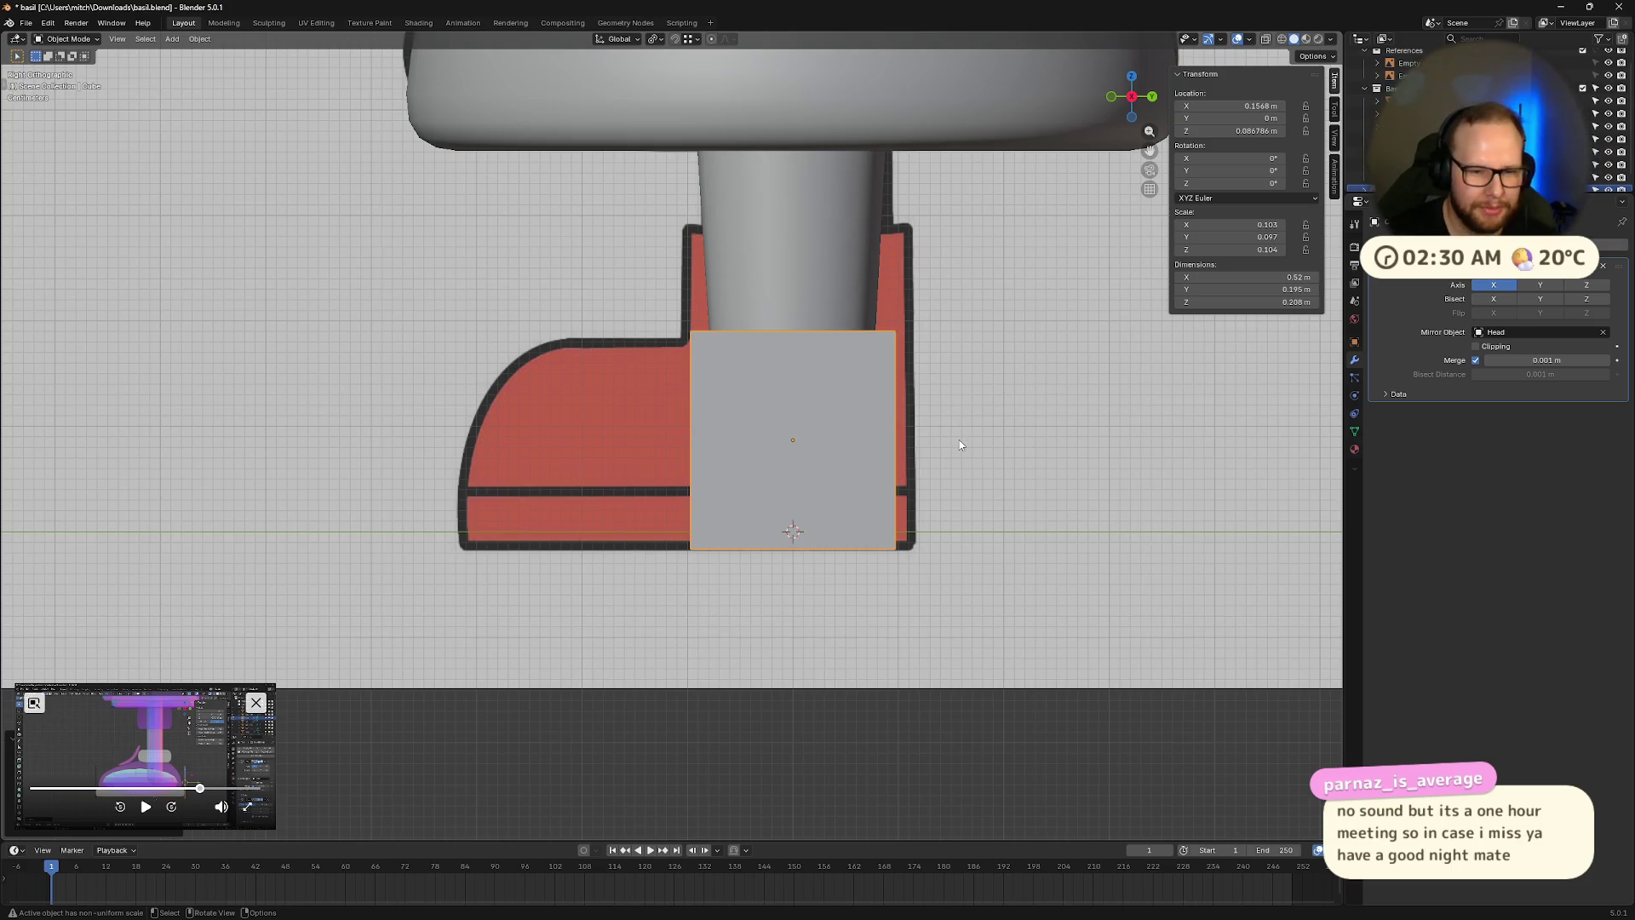
Nudge the block's height and X position to match the heel of the reference.
key("g")
key("z")
left_click(787, 438)
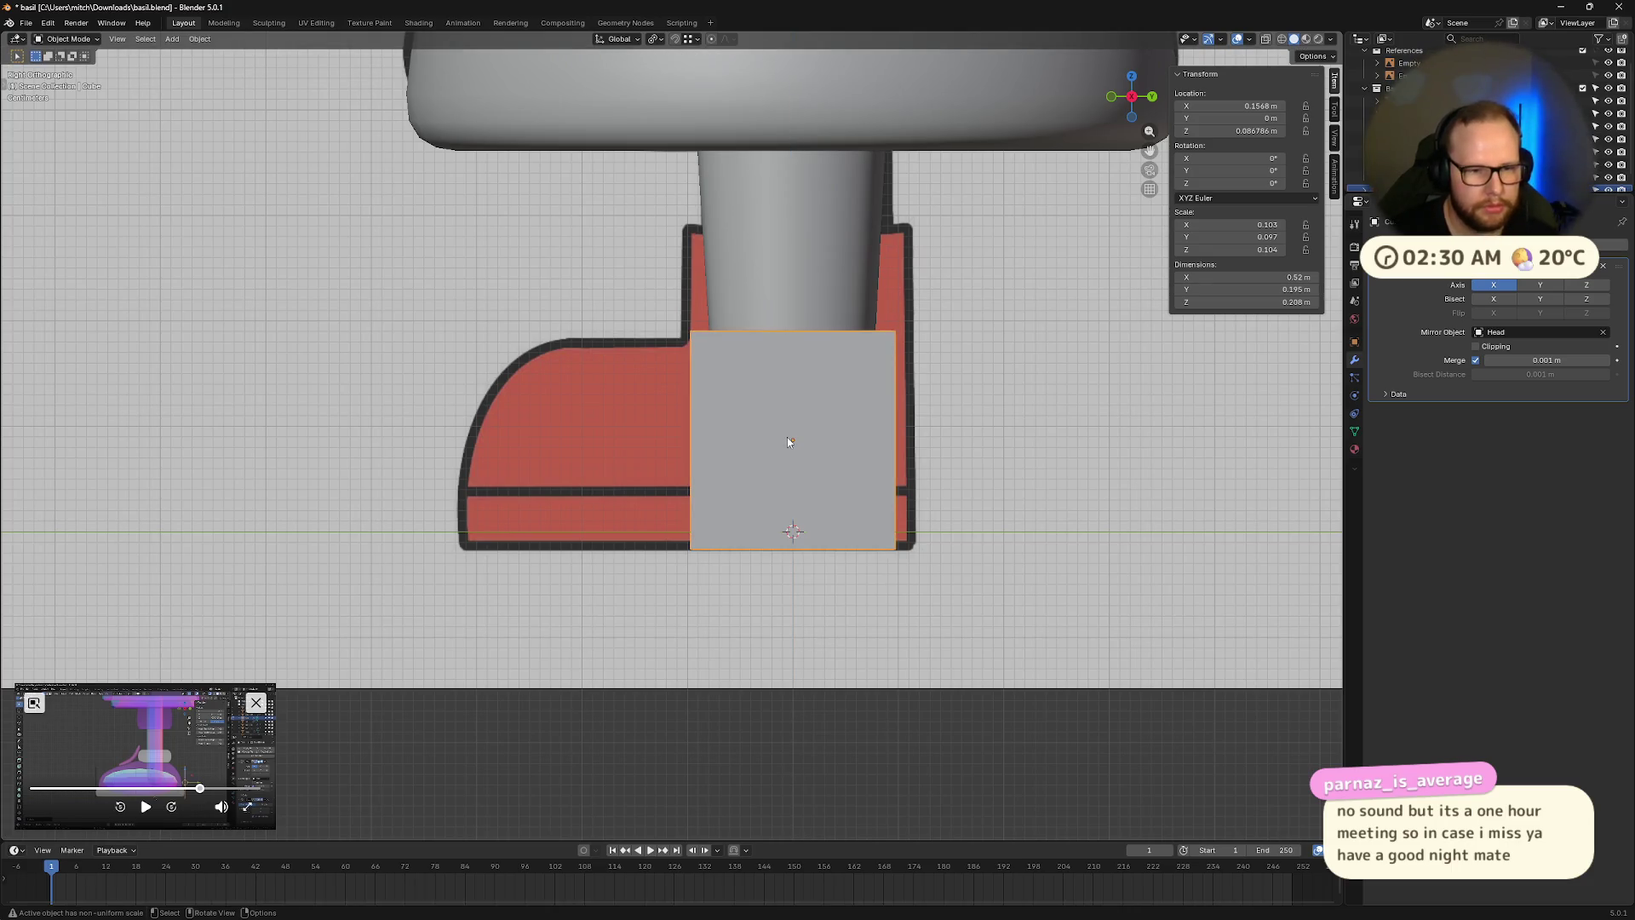
key("g")
key("x")
left_click(941, 456)
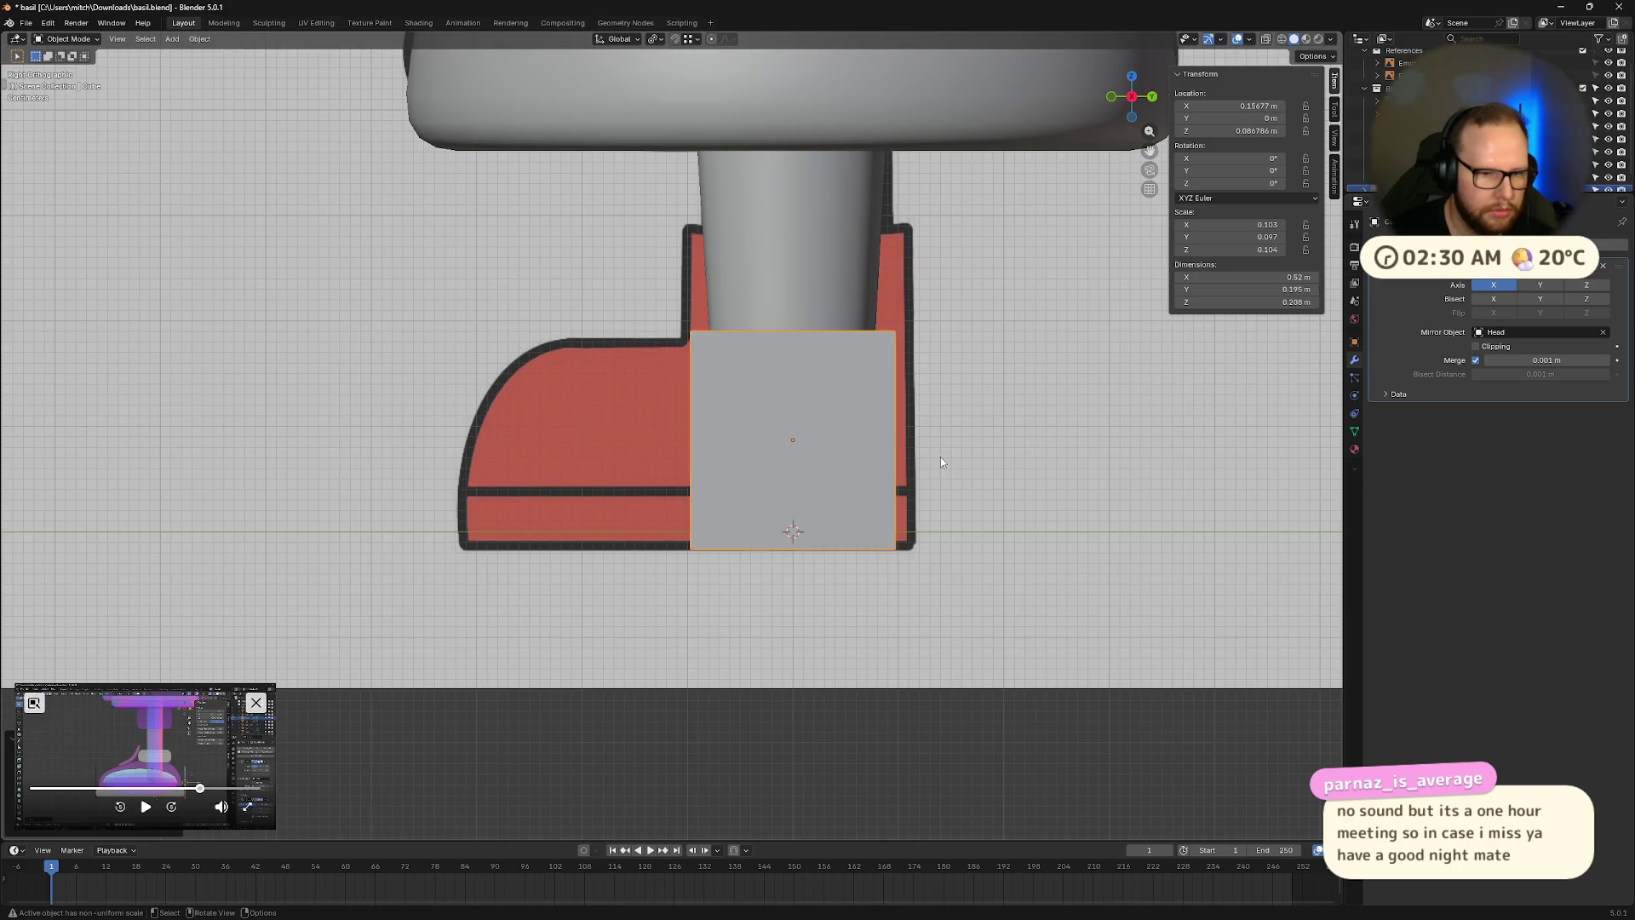
key("KP_0")
scroll(940, 456, "up", 5)
scroll(939, 455, "up", 4)
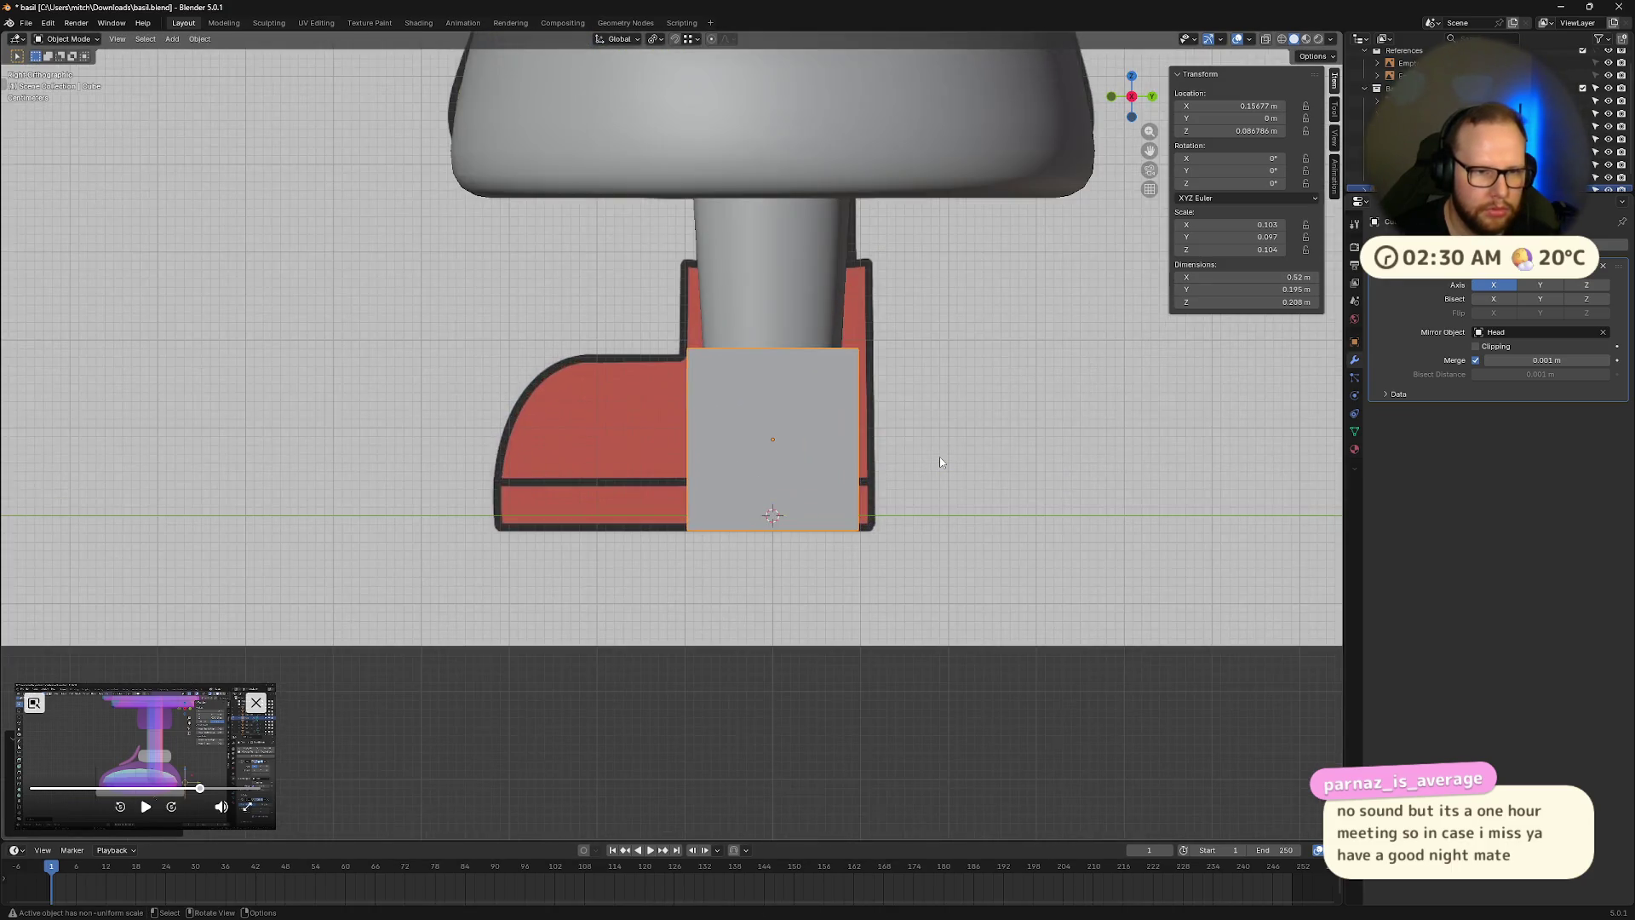
Adjust the block's height and stretch it along Y across the boot reference.
key("g")
key("z")
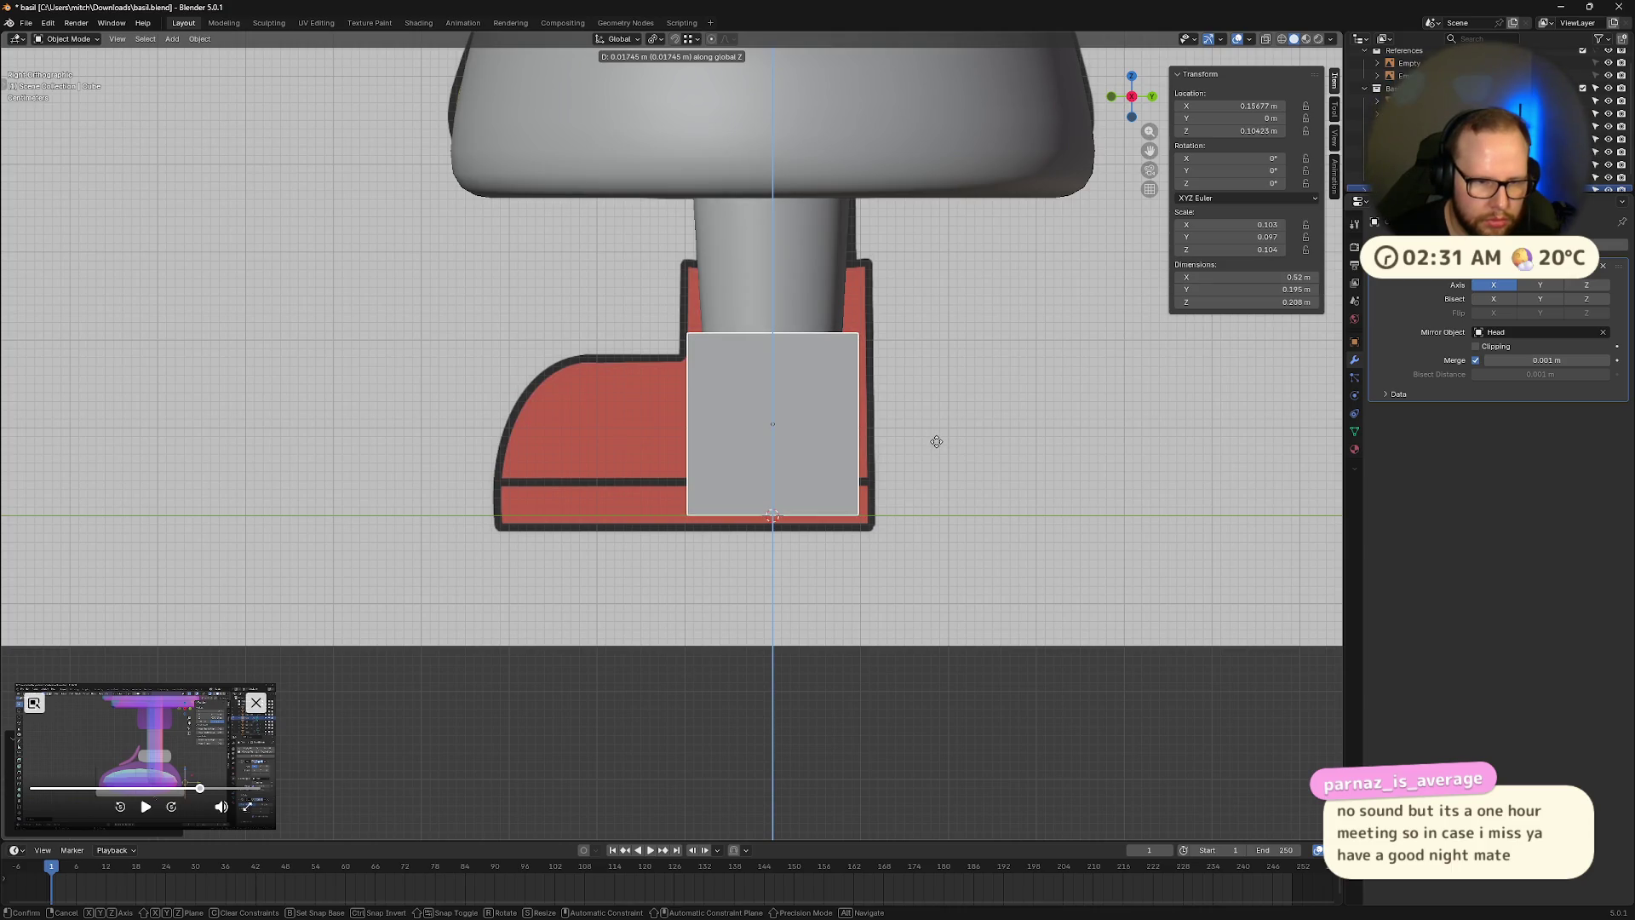
left_click(939, 448)
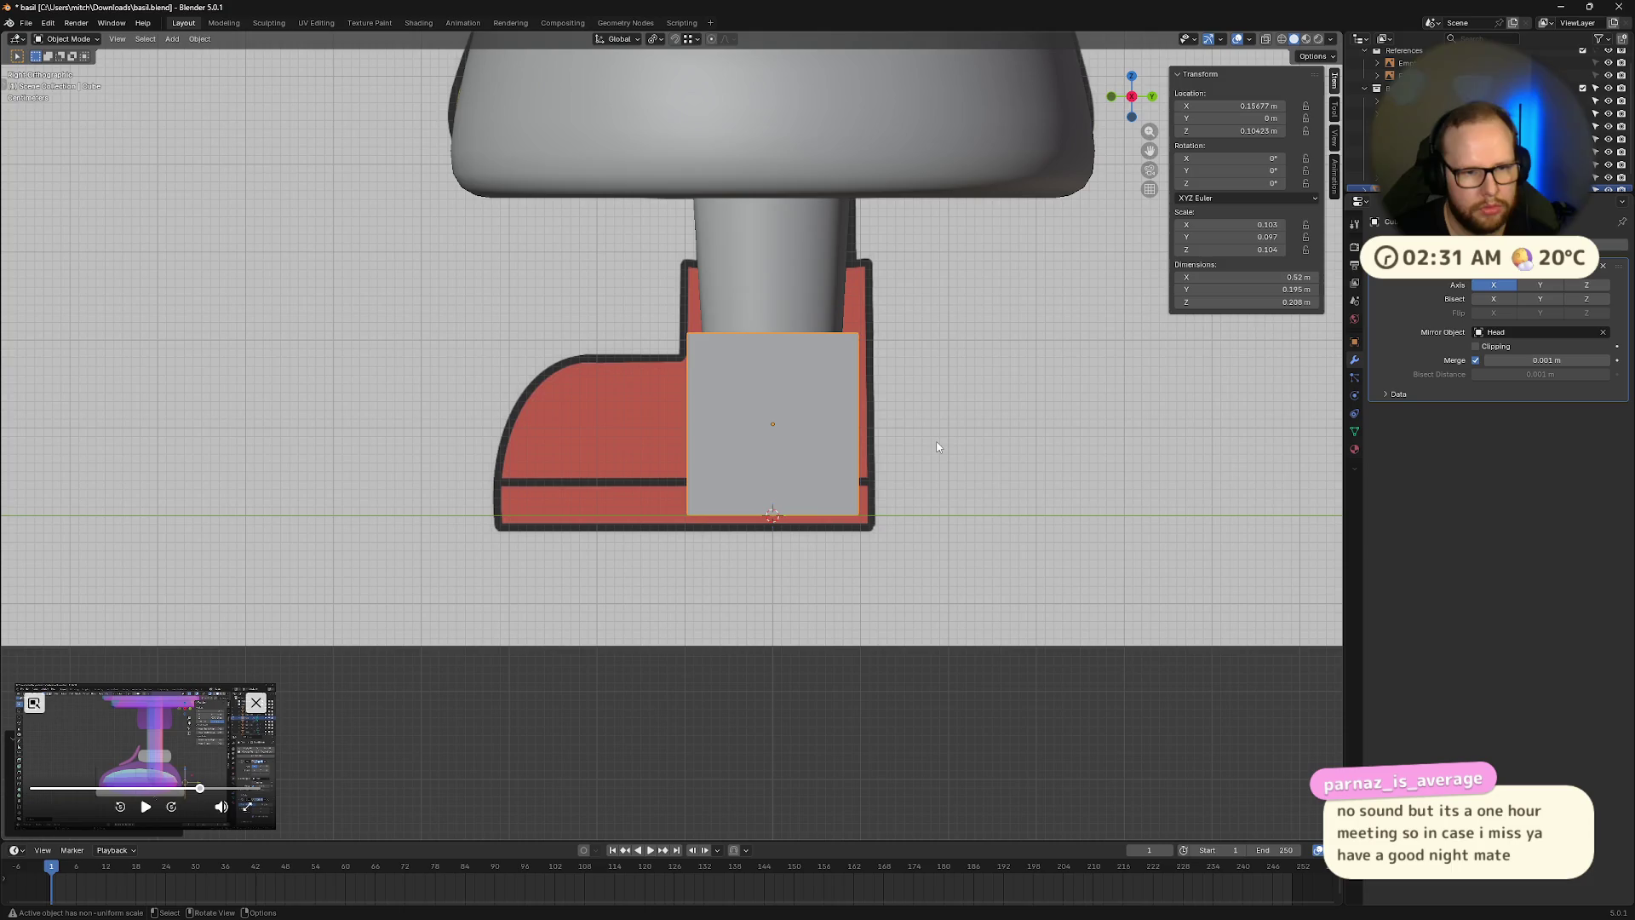
key("s")
key("y")
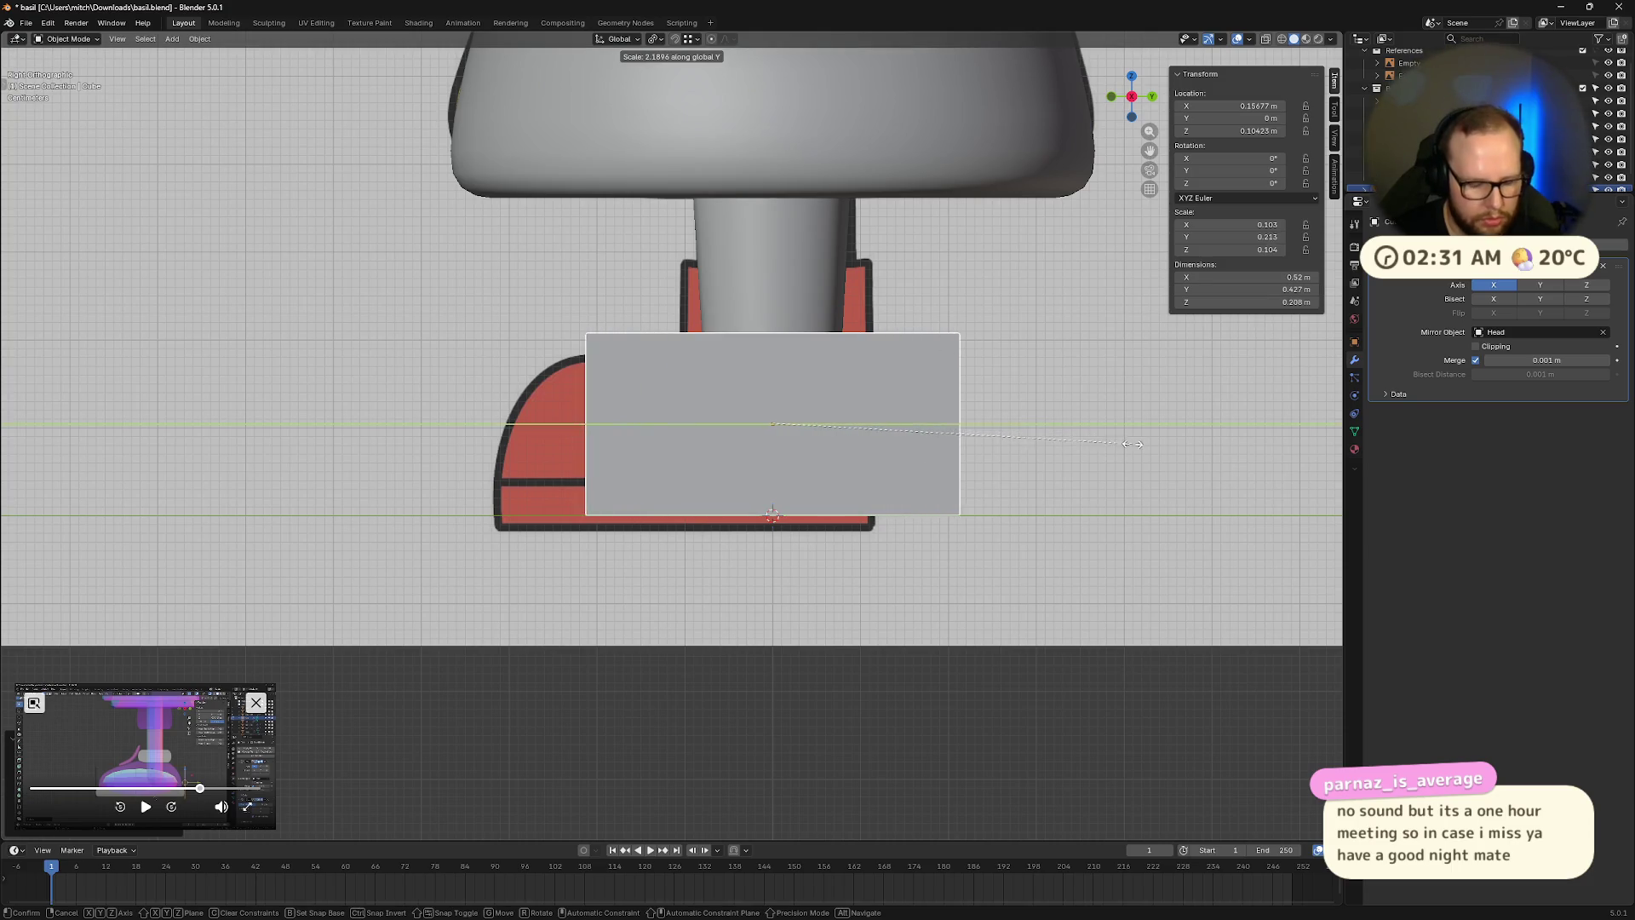
left_click(1164, 442)
key("g")
key("z")
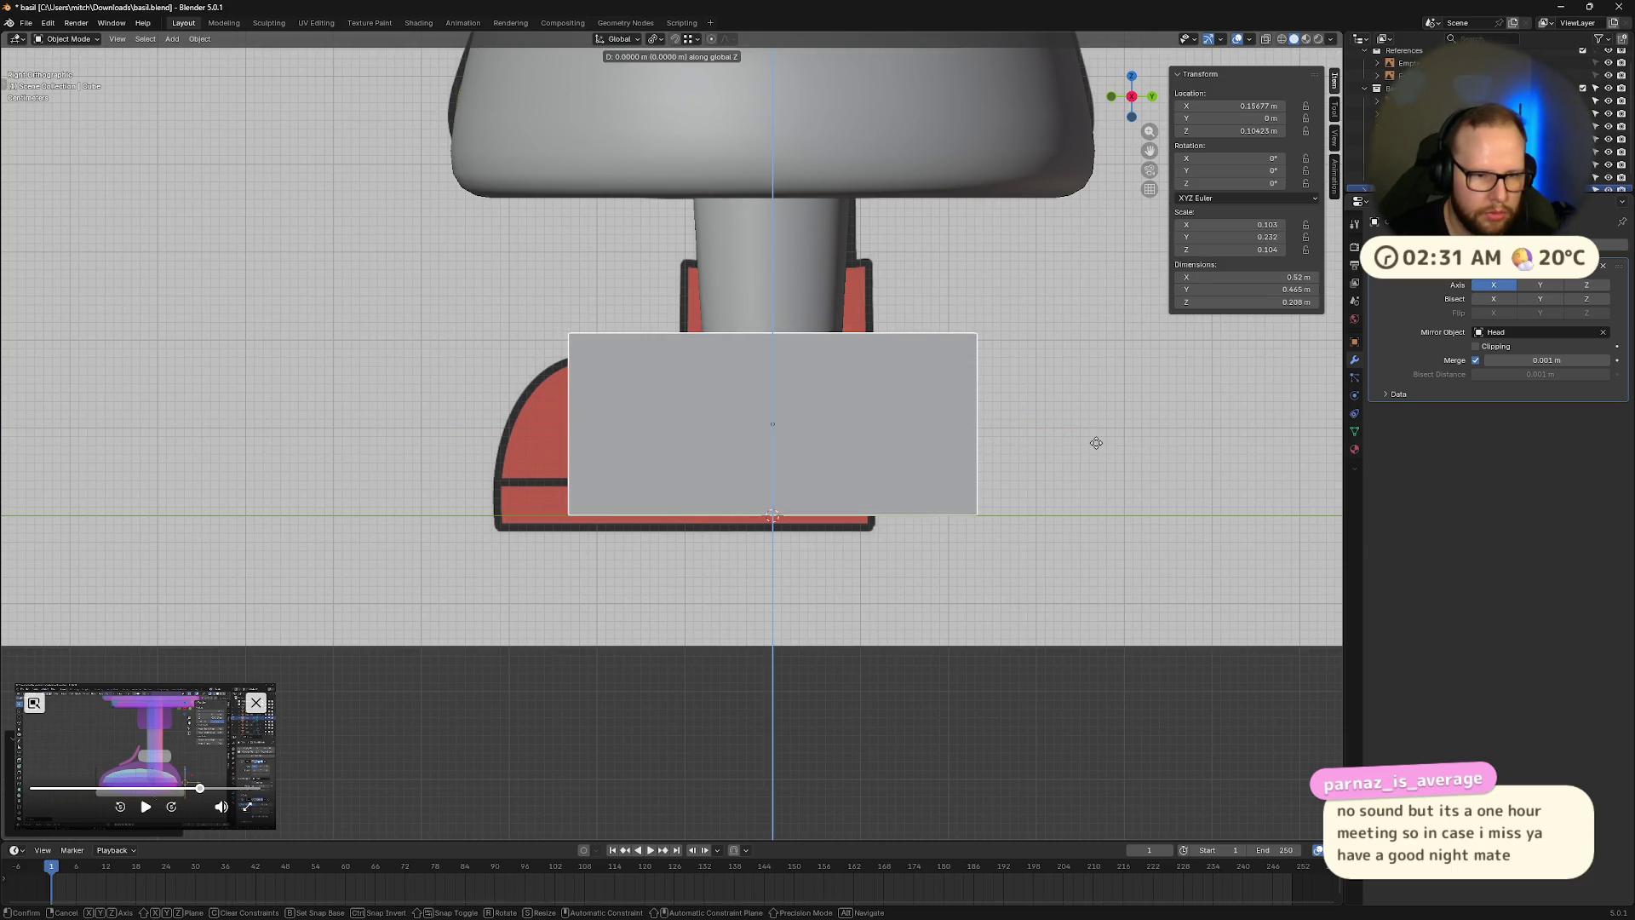
left_click(1095, 443)
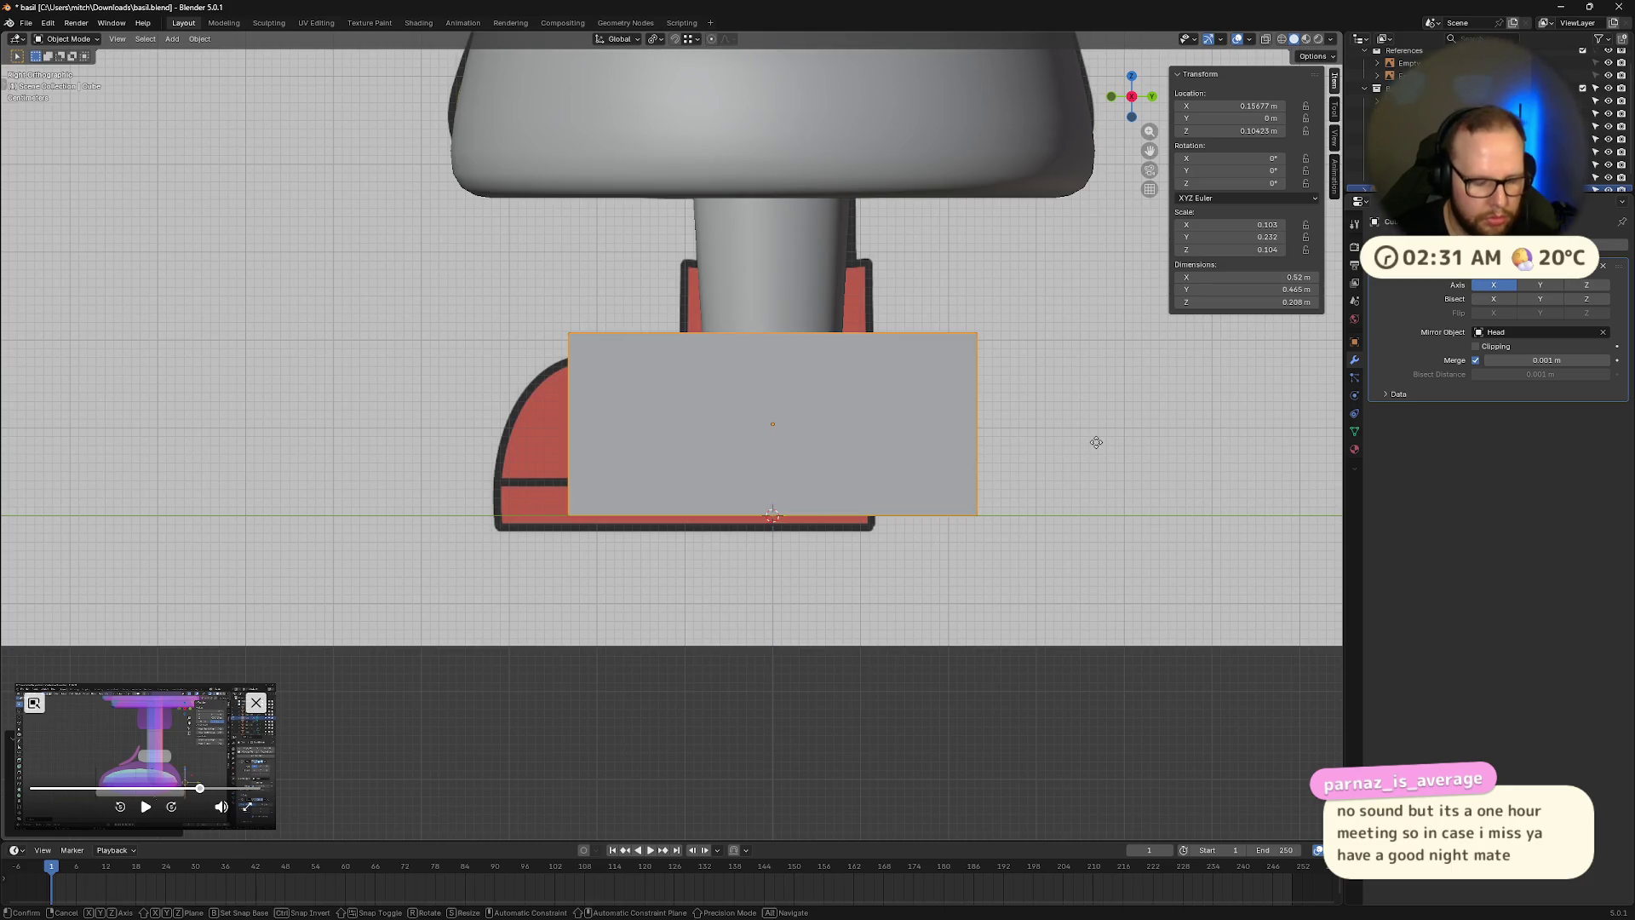
Shift the block toward the toe, fit its Y width toe-to-heel, and enable X-ray view.
key("g")
key("x")
key("y")
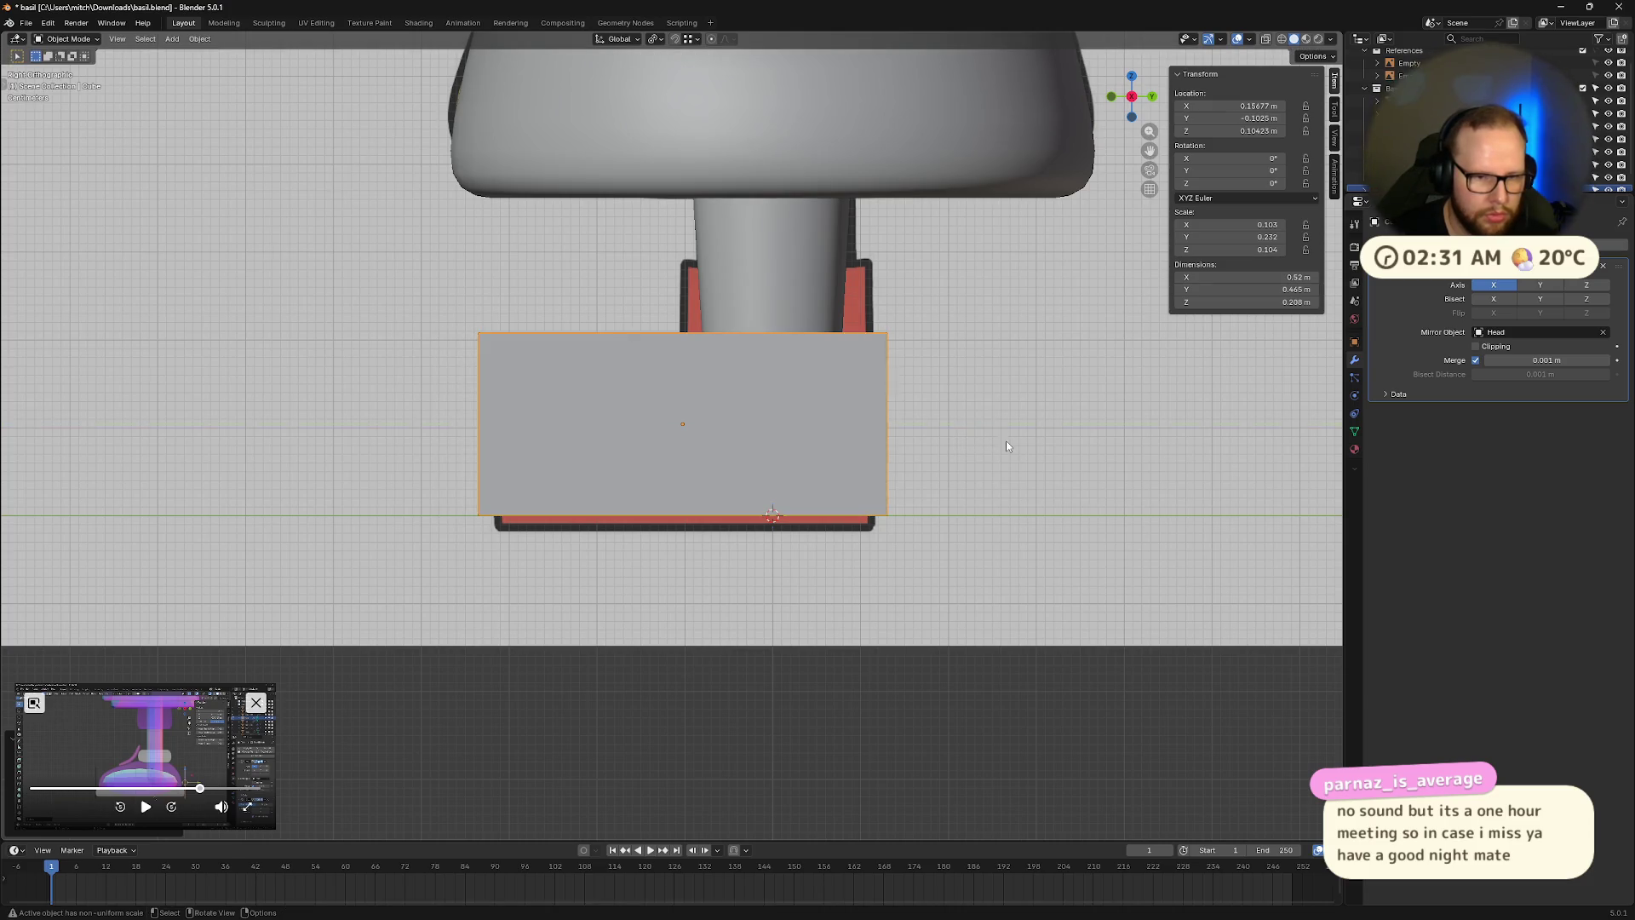
left_click(1005, 440)
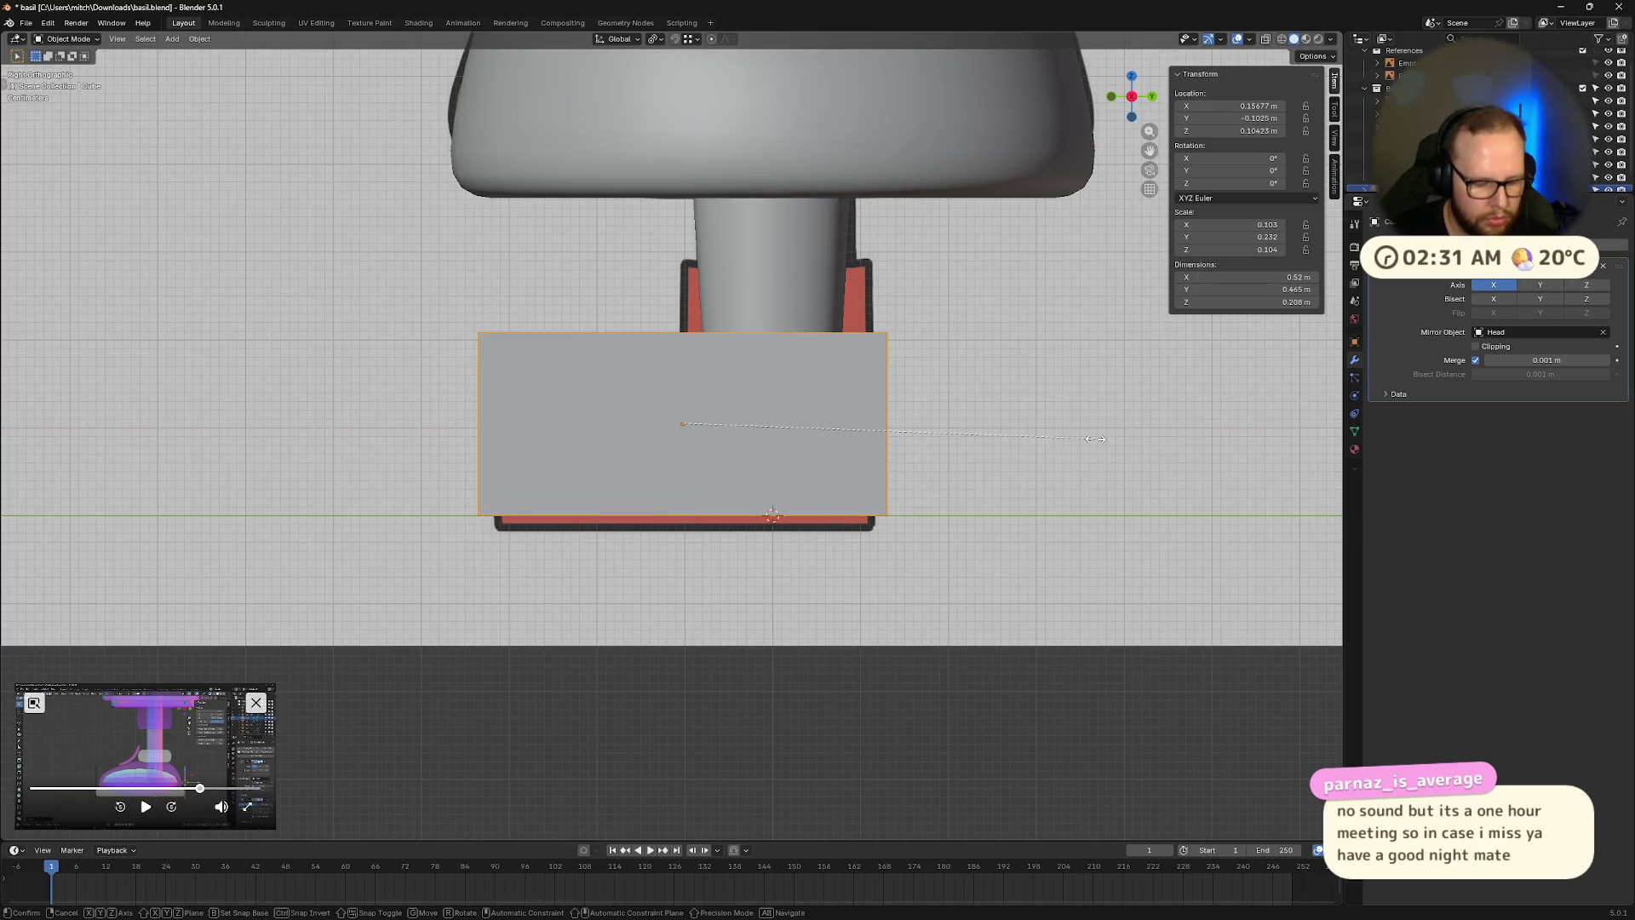
key("s")
key("y")
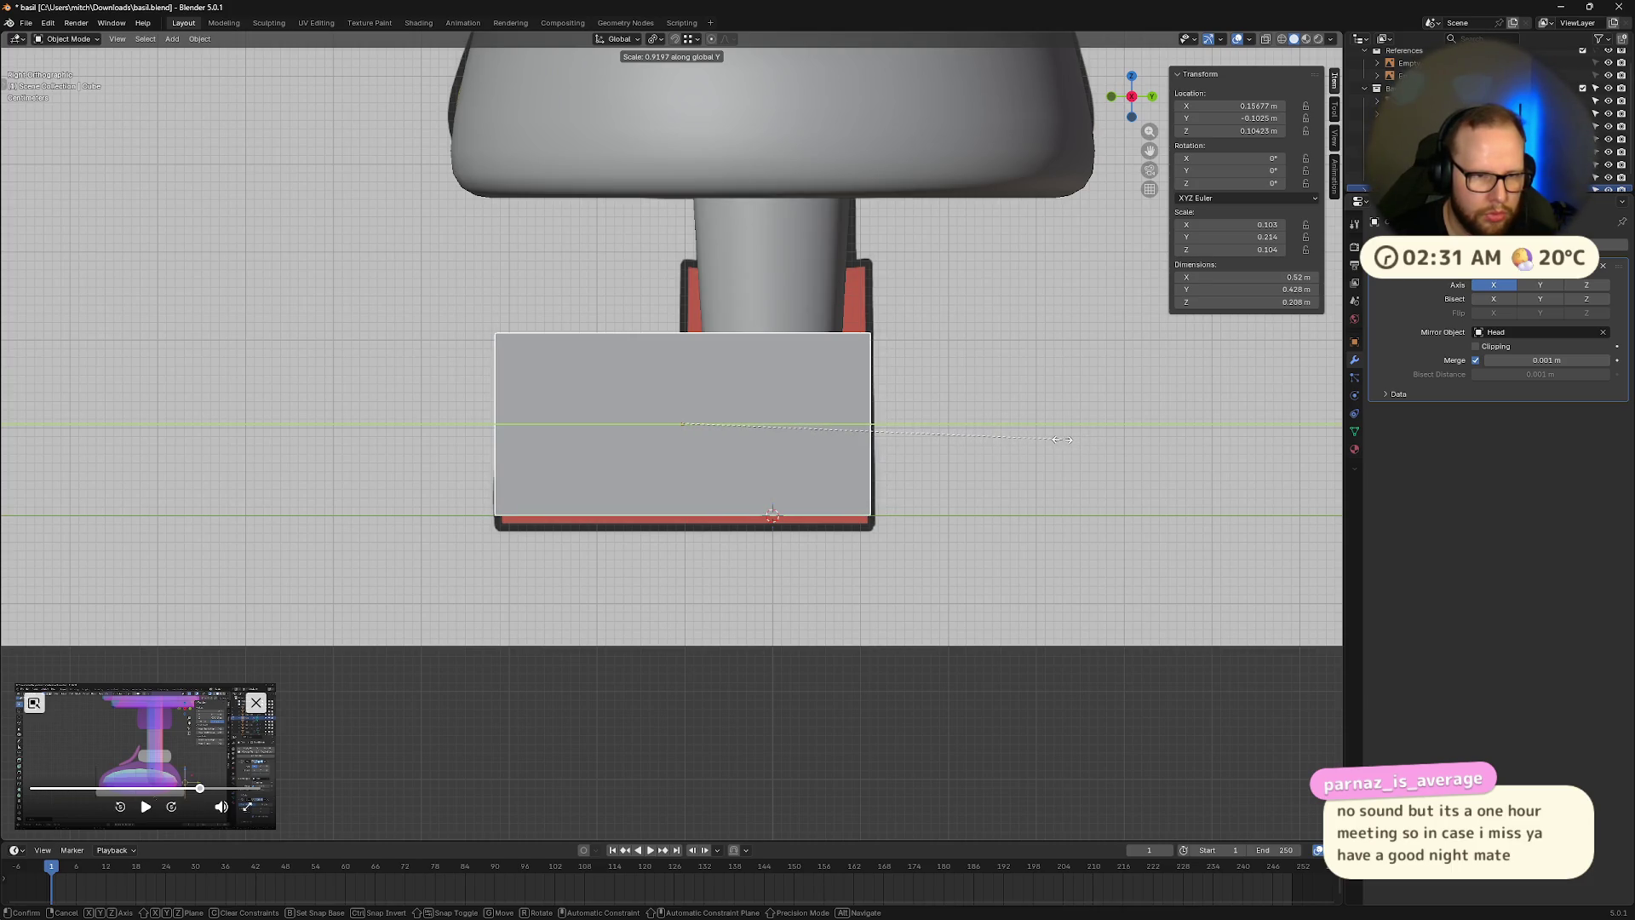
left_click(1060, 440)
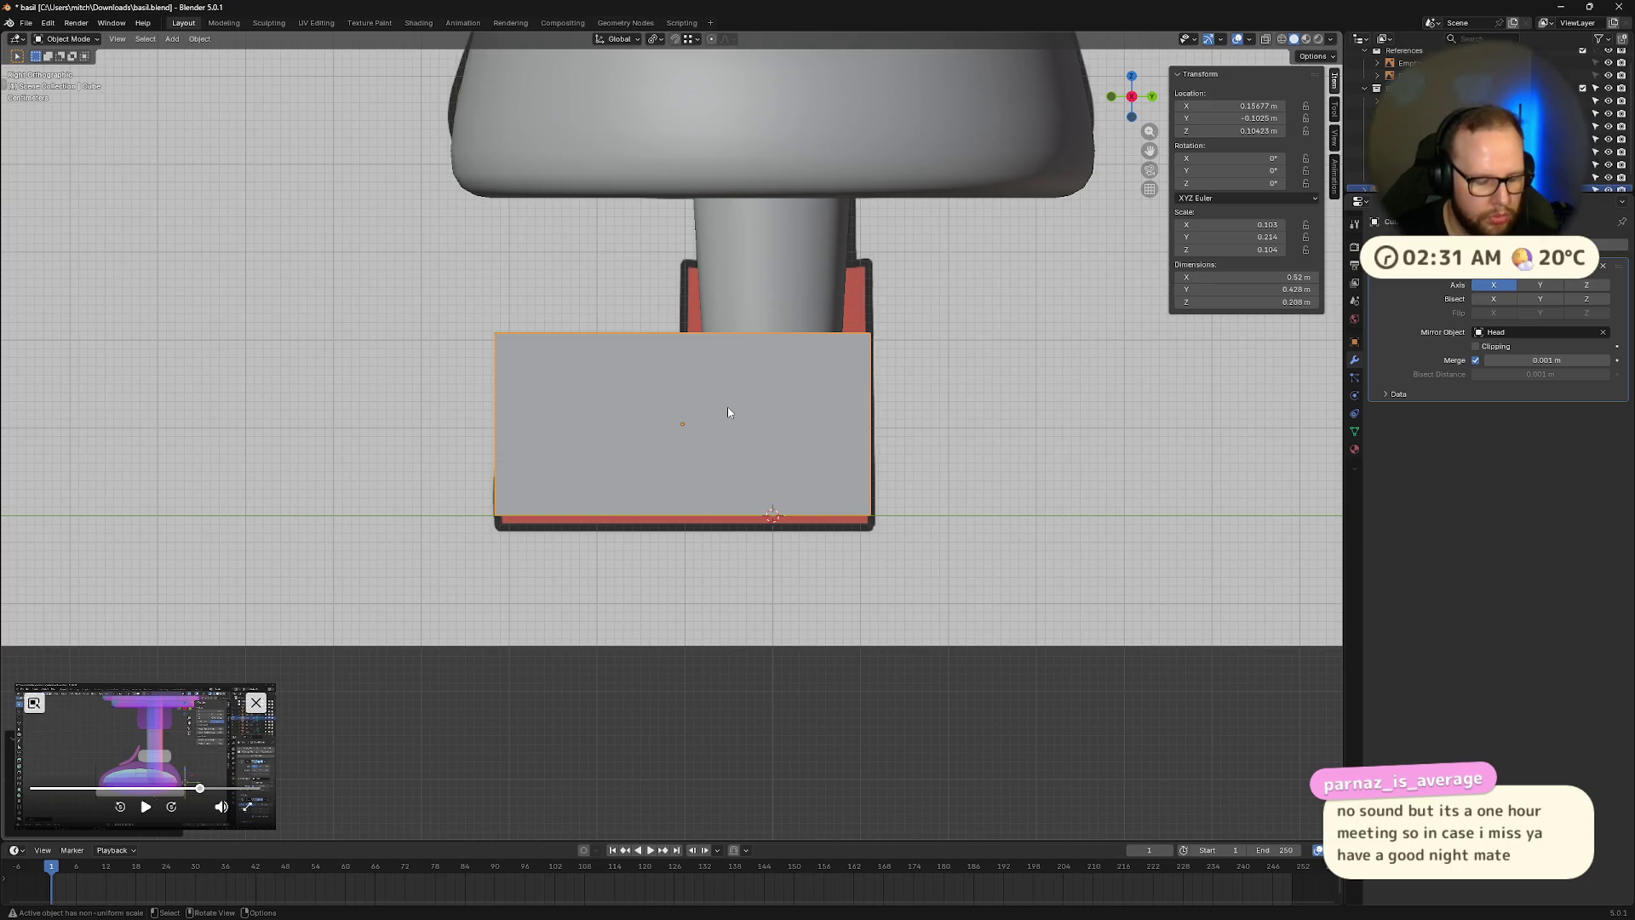
key("alt+z")
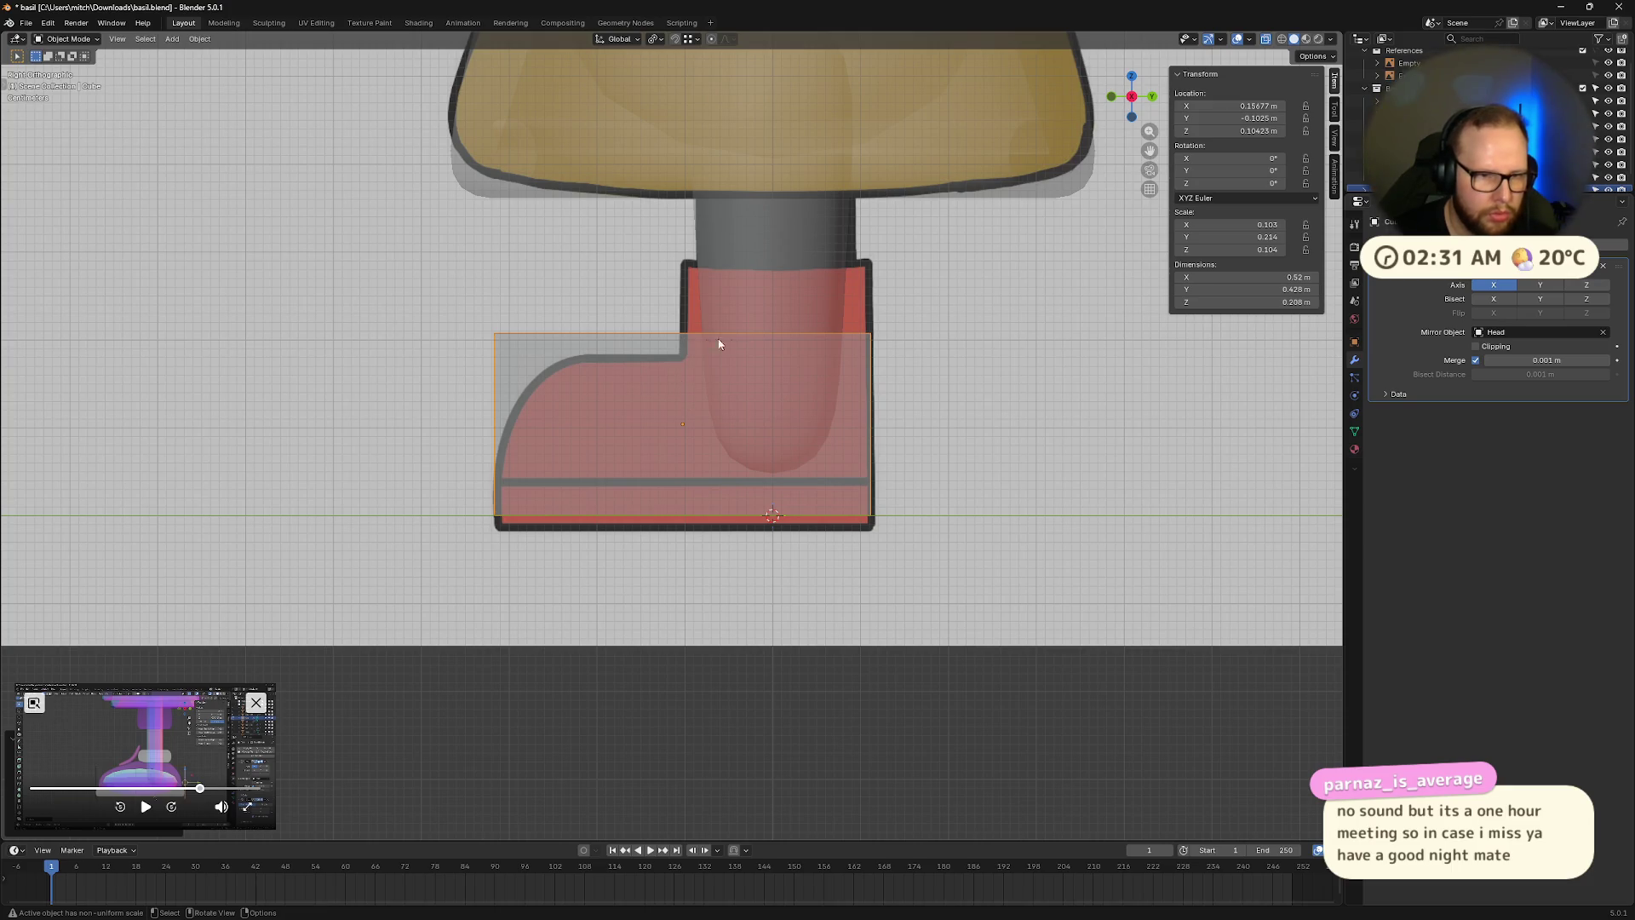
Select the boot block alone and enter Edit Mode with its mesh selected.
left_click(793, 344)
left_click(658, 411)
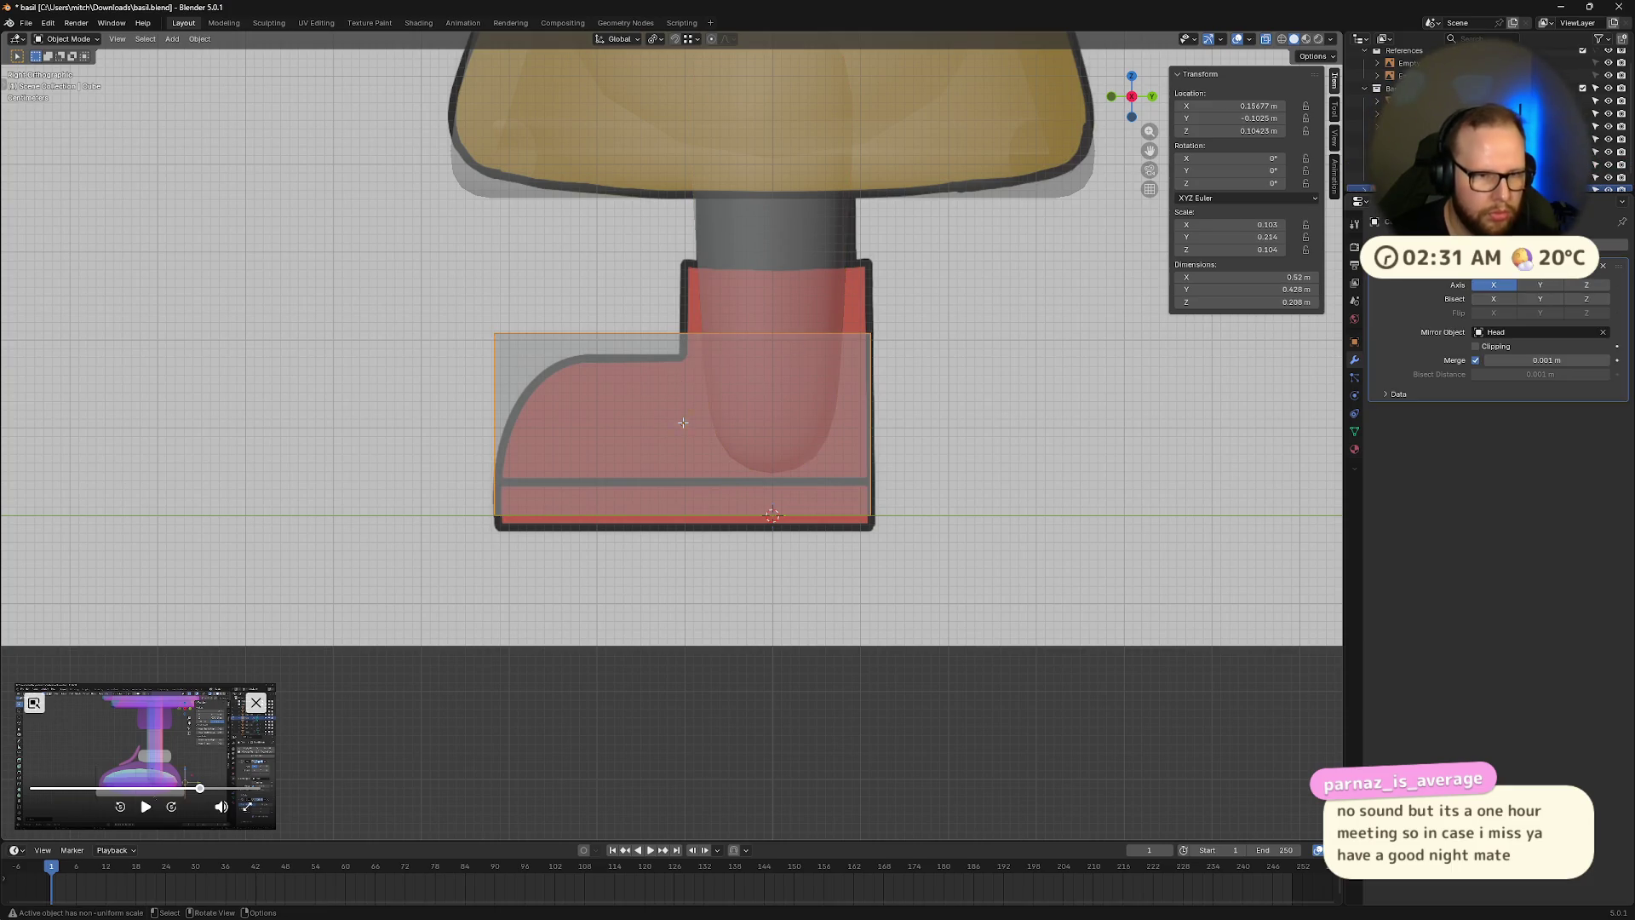
key("Tab")
key("Tab")
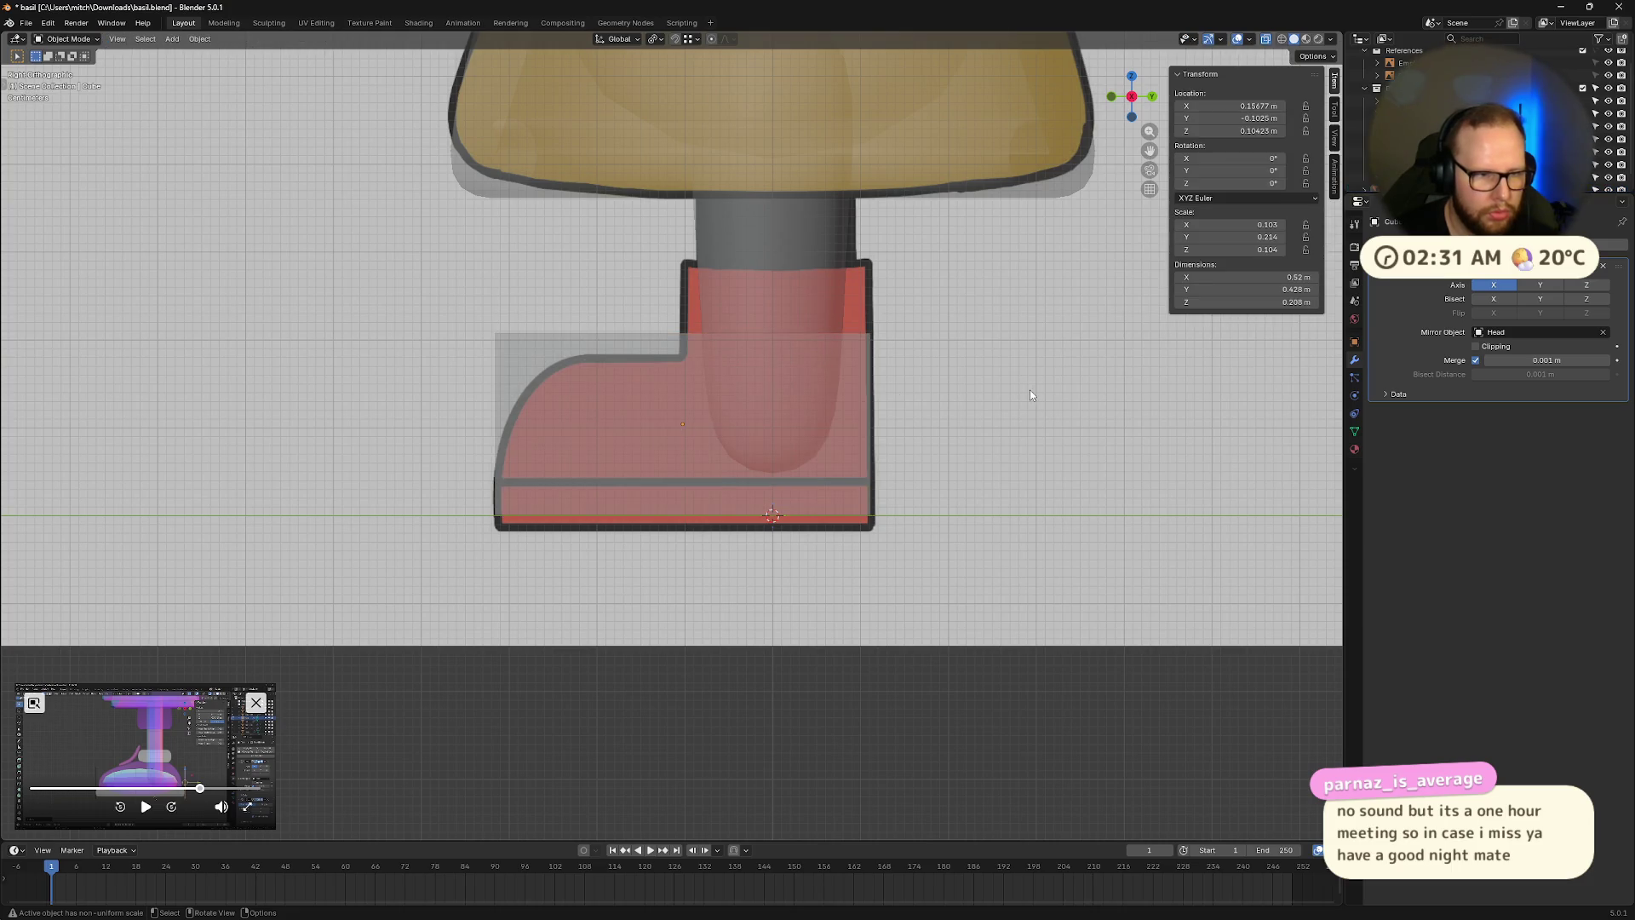
left_click(653, 410)
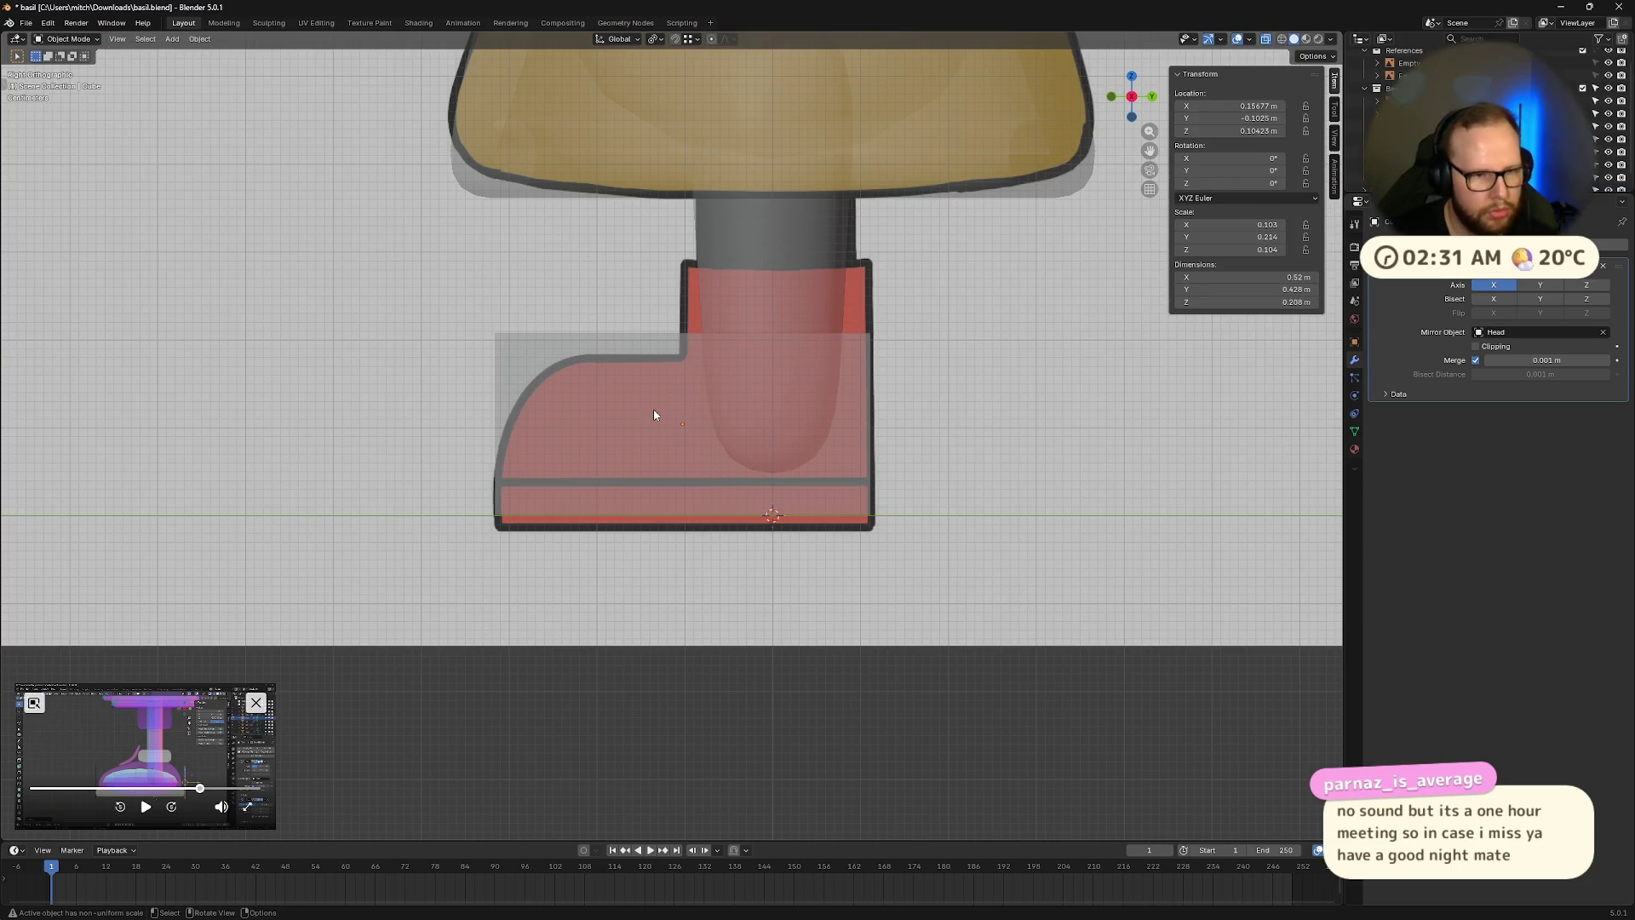
key("a")
key("alt+a")
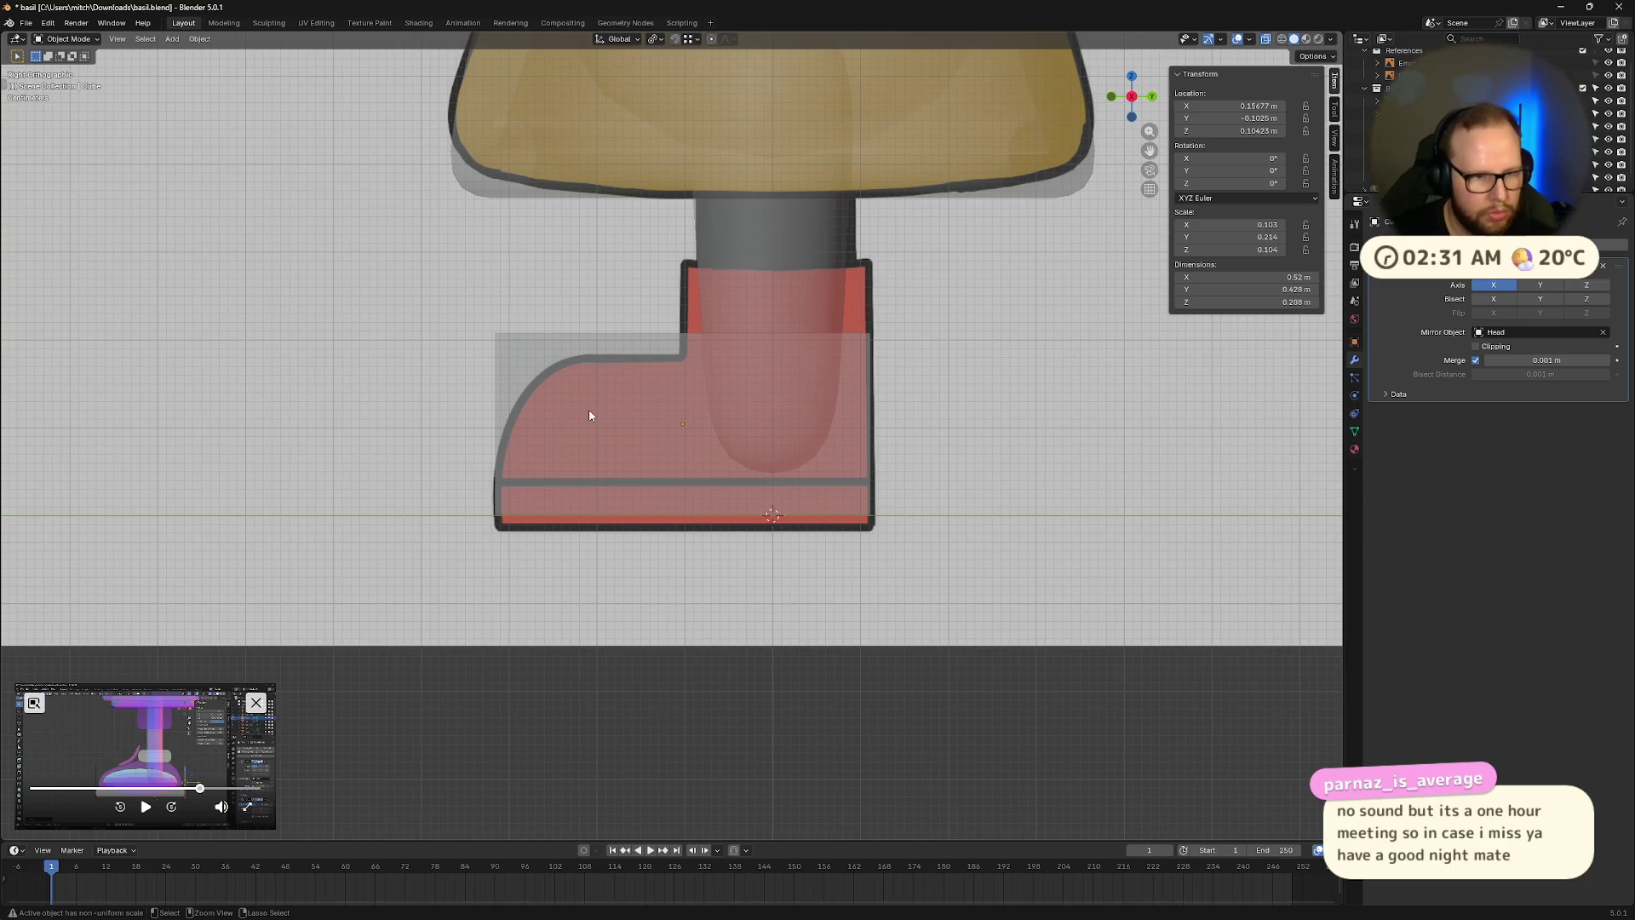
key("Tab")
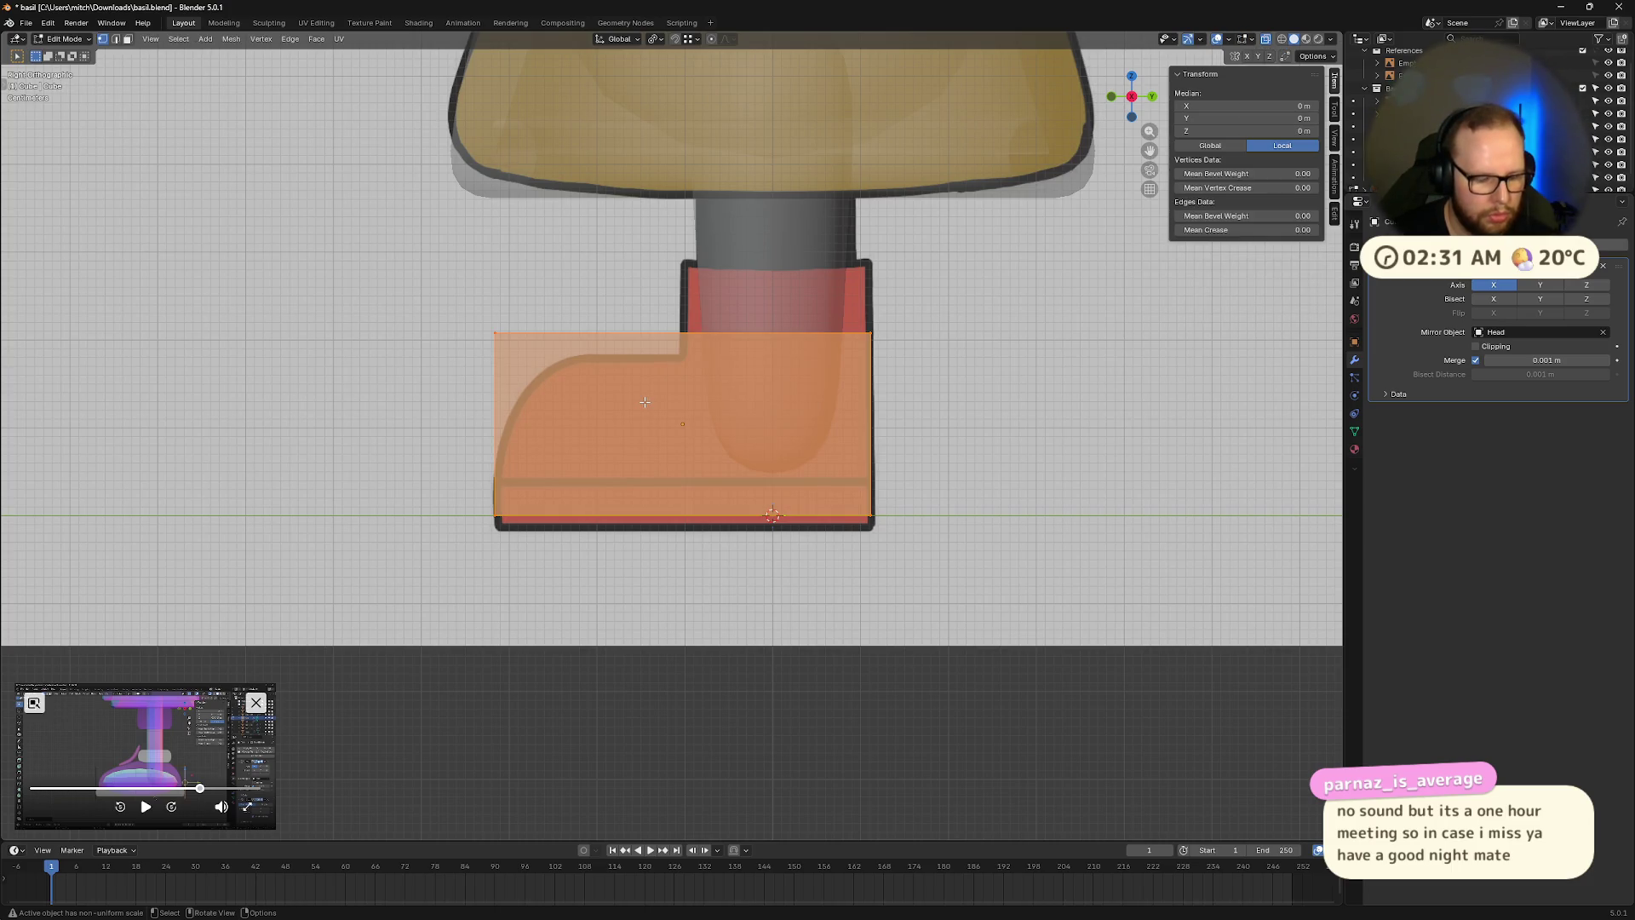
Add two evenly spaced vertical loop cuts and start moving the left loop.
key("alt+a")
key("ctrl+r")
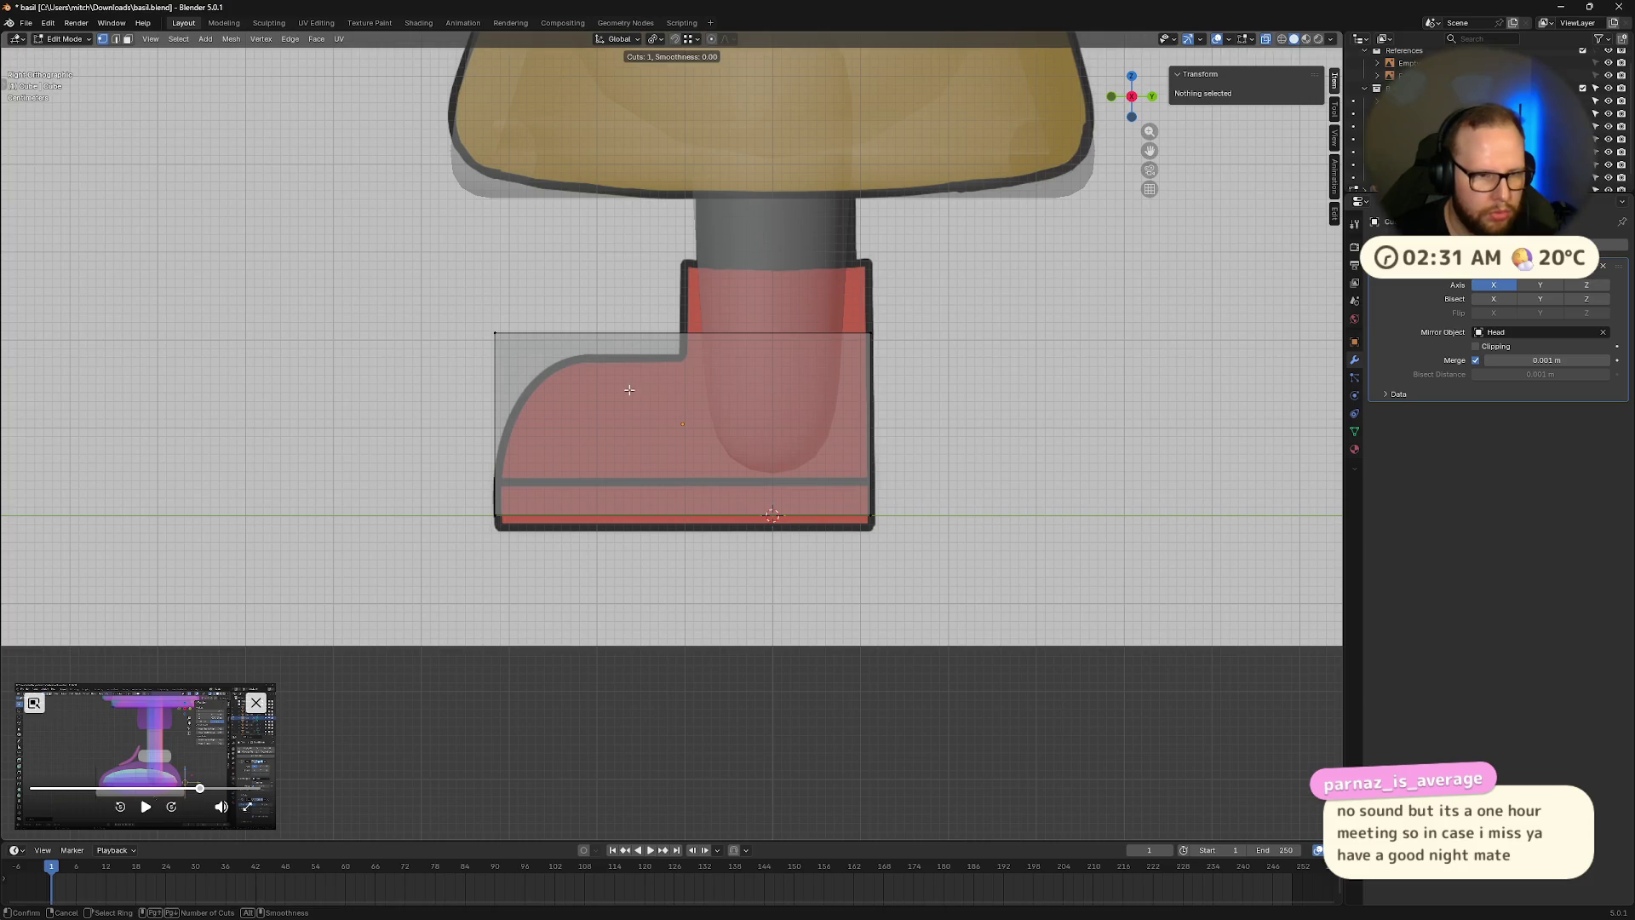
scroll(615, 342, "up", 1)
left_click(615, 343)
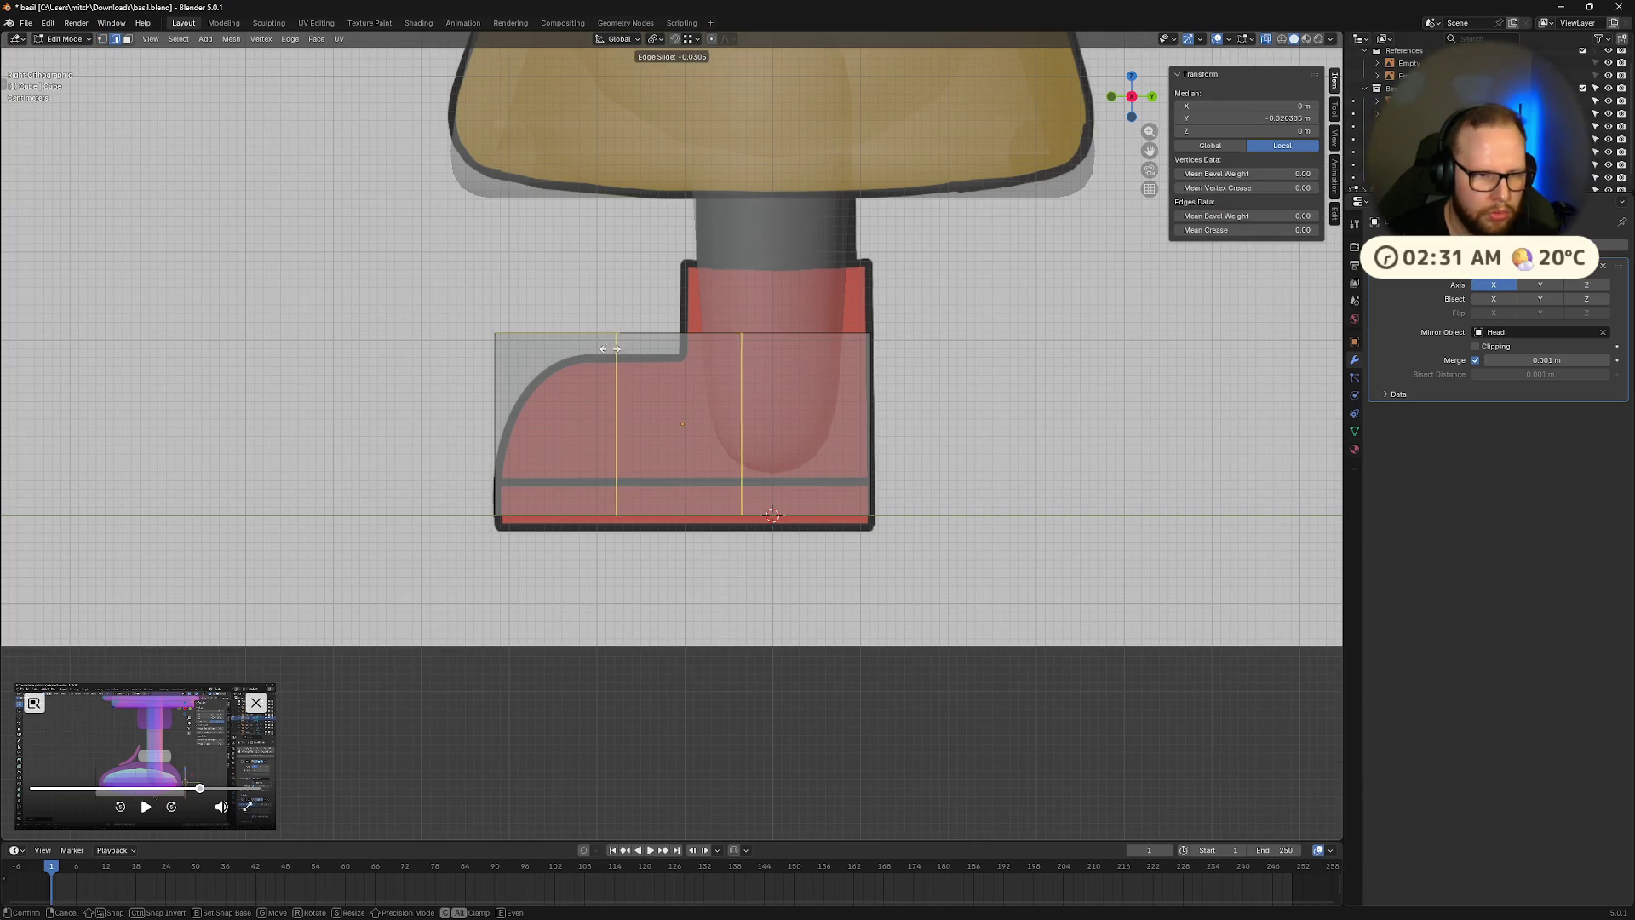
right_click(631, 371)
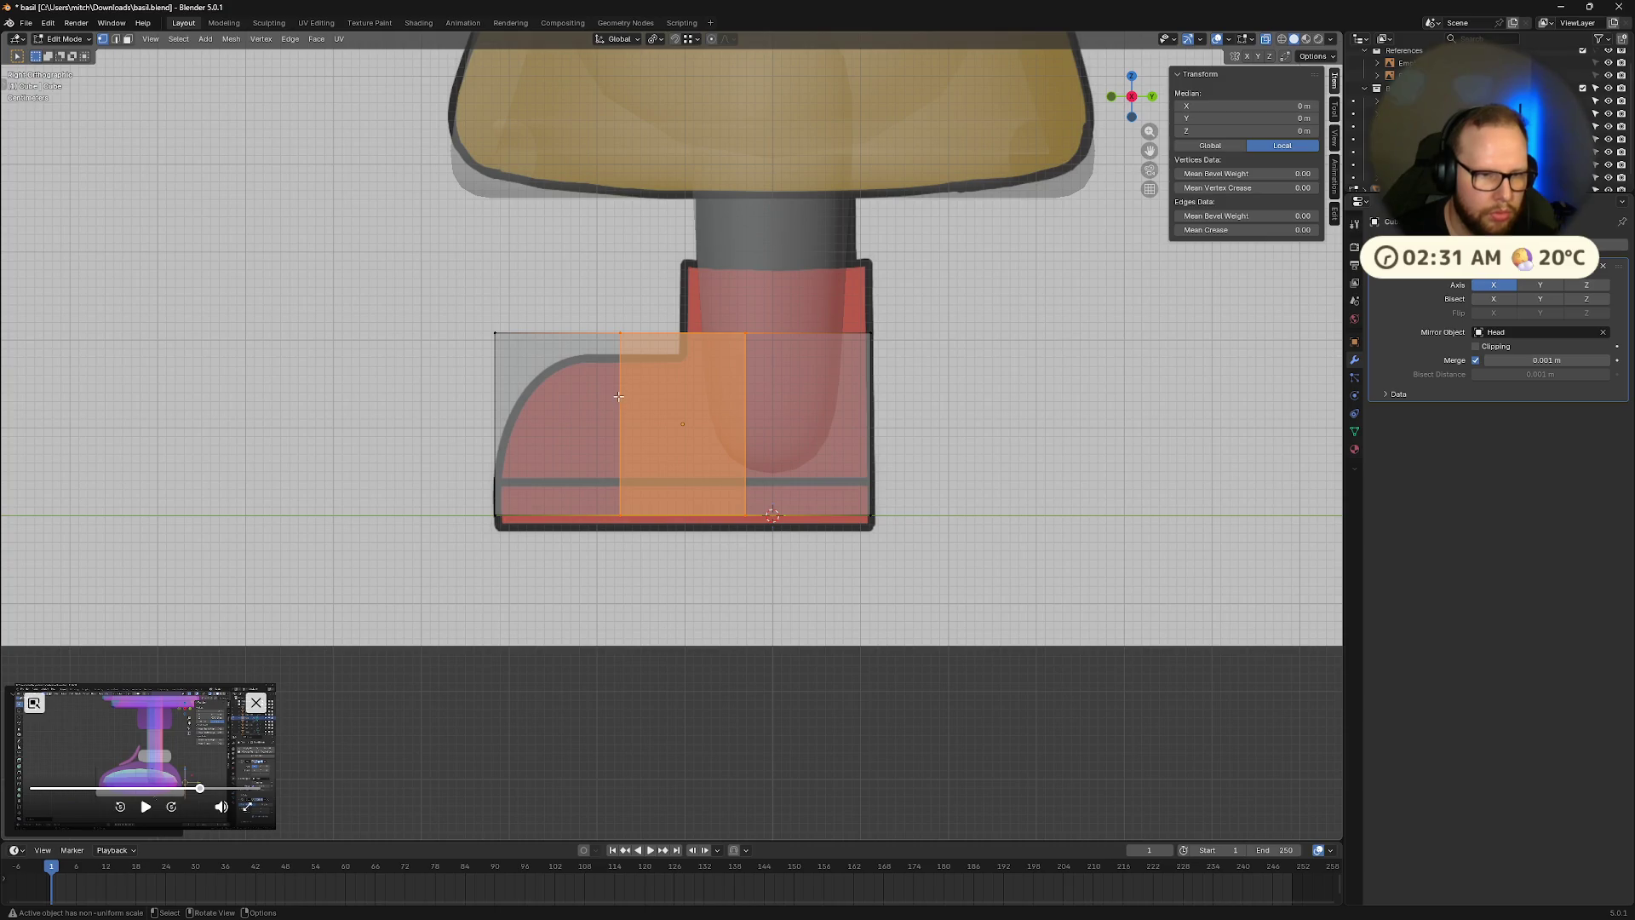
left_click(620, 396, "alt")
key("g")
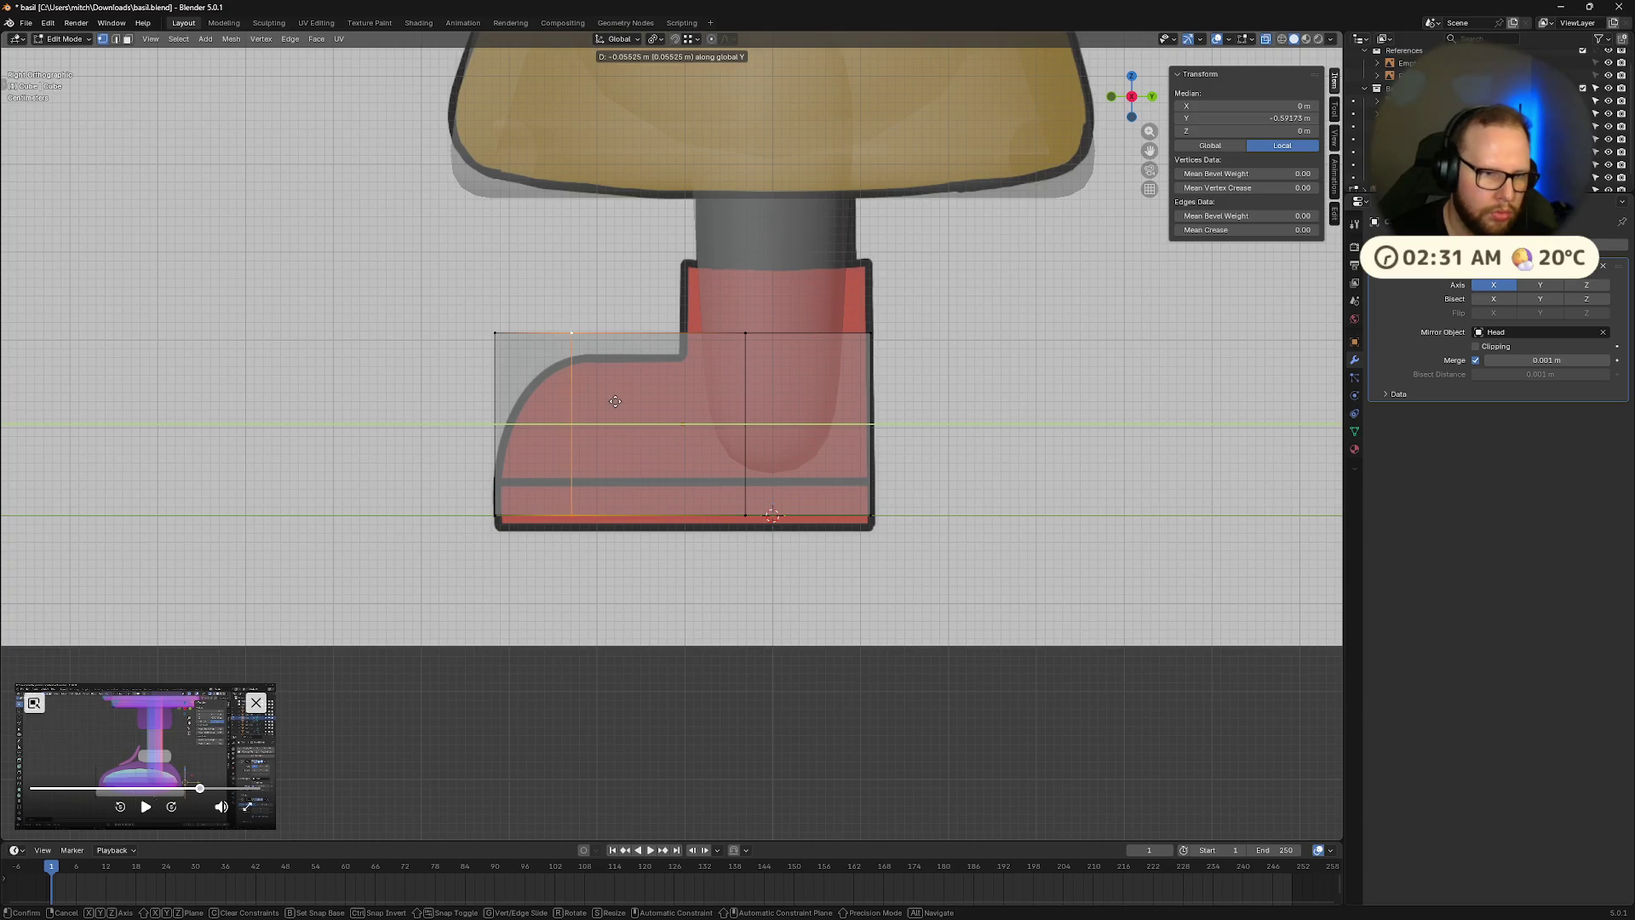
Place the left loop at the toe curve and the right loop at the ankle front.
left_click(626, 402)
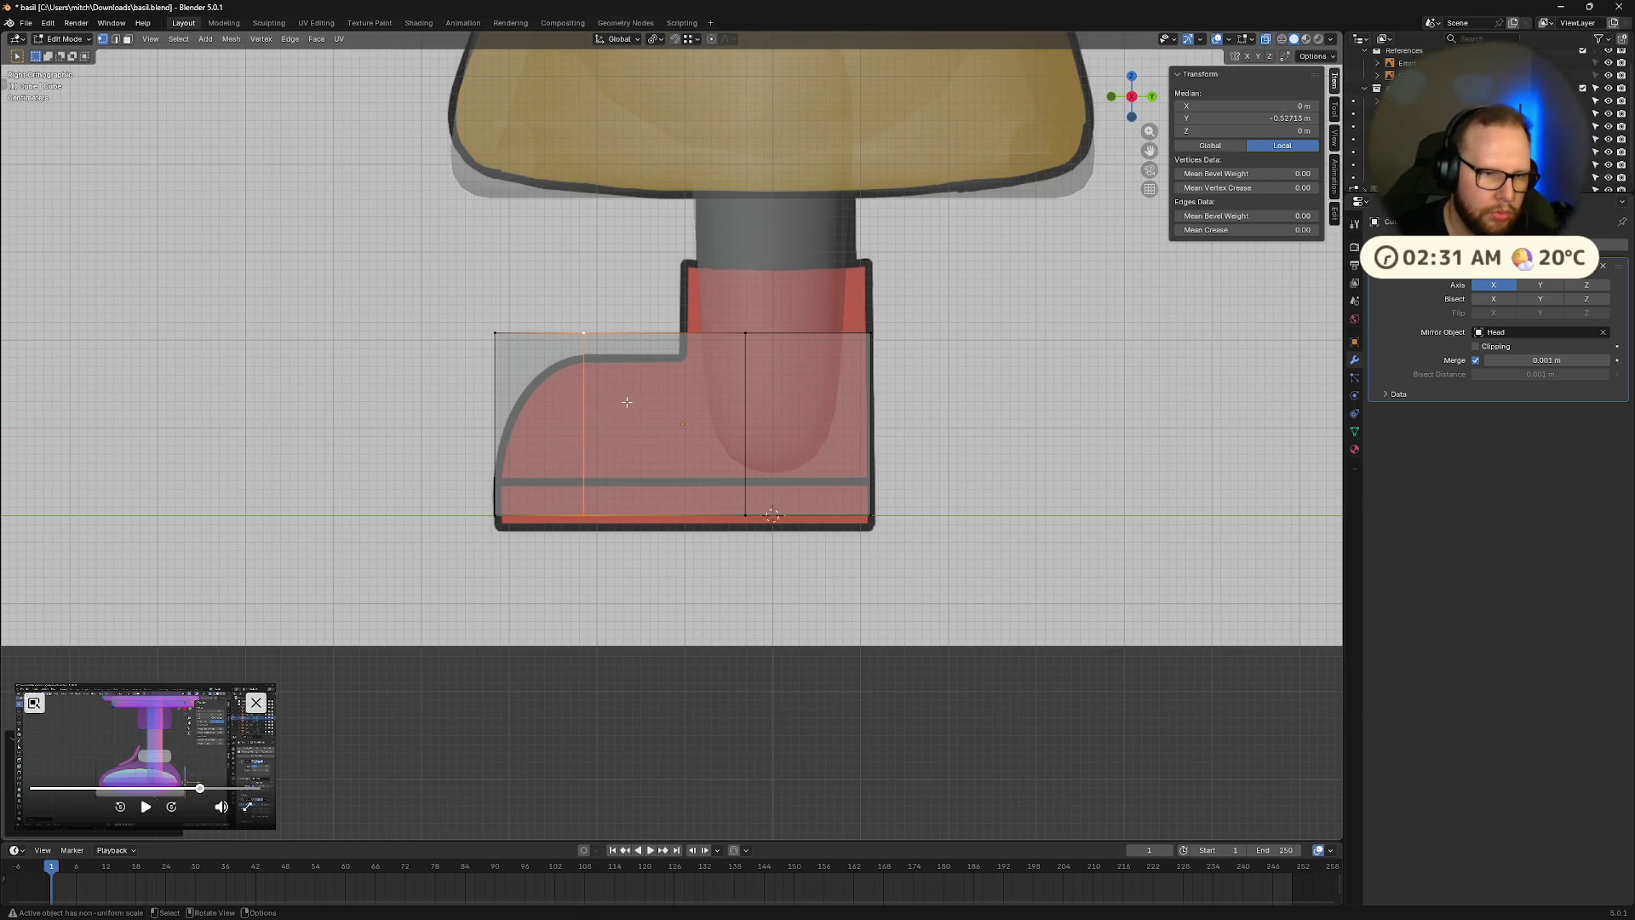
left_click(745, 396, "alt")
key("g")
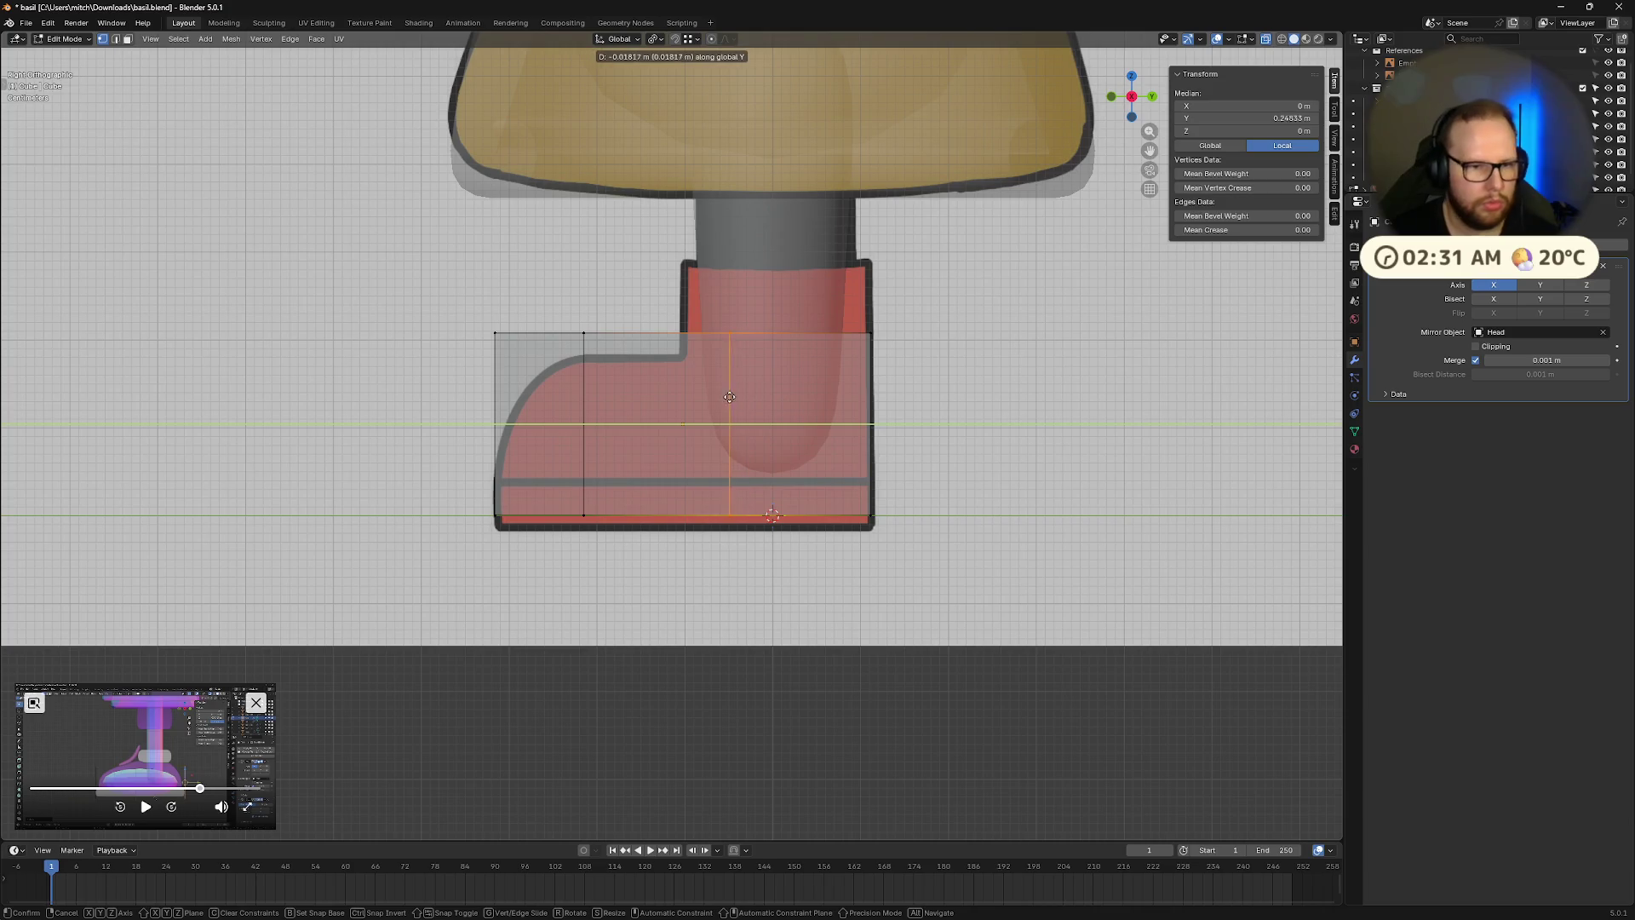
left_click(684, 396)
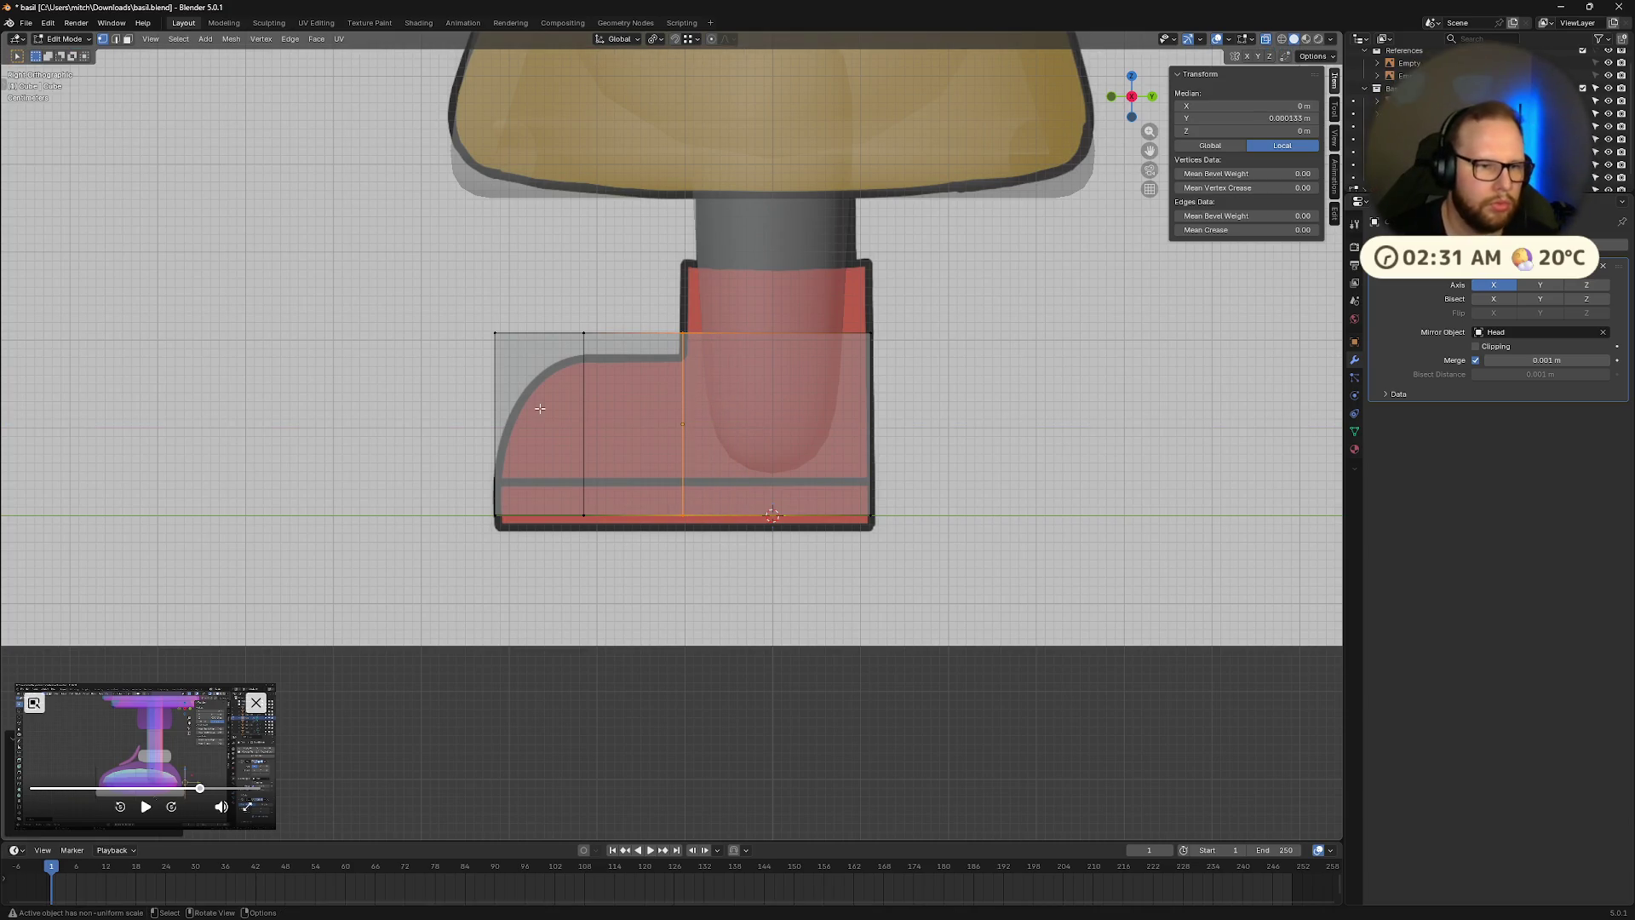
Lower the toe's top edge and inner corner vertex to the reference outline.
left_click(664, 346, "alt")
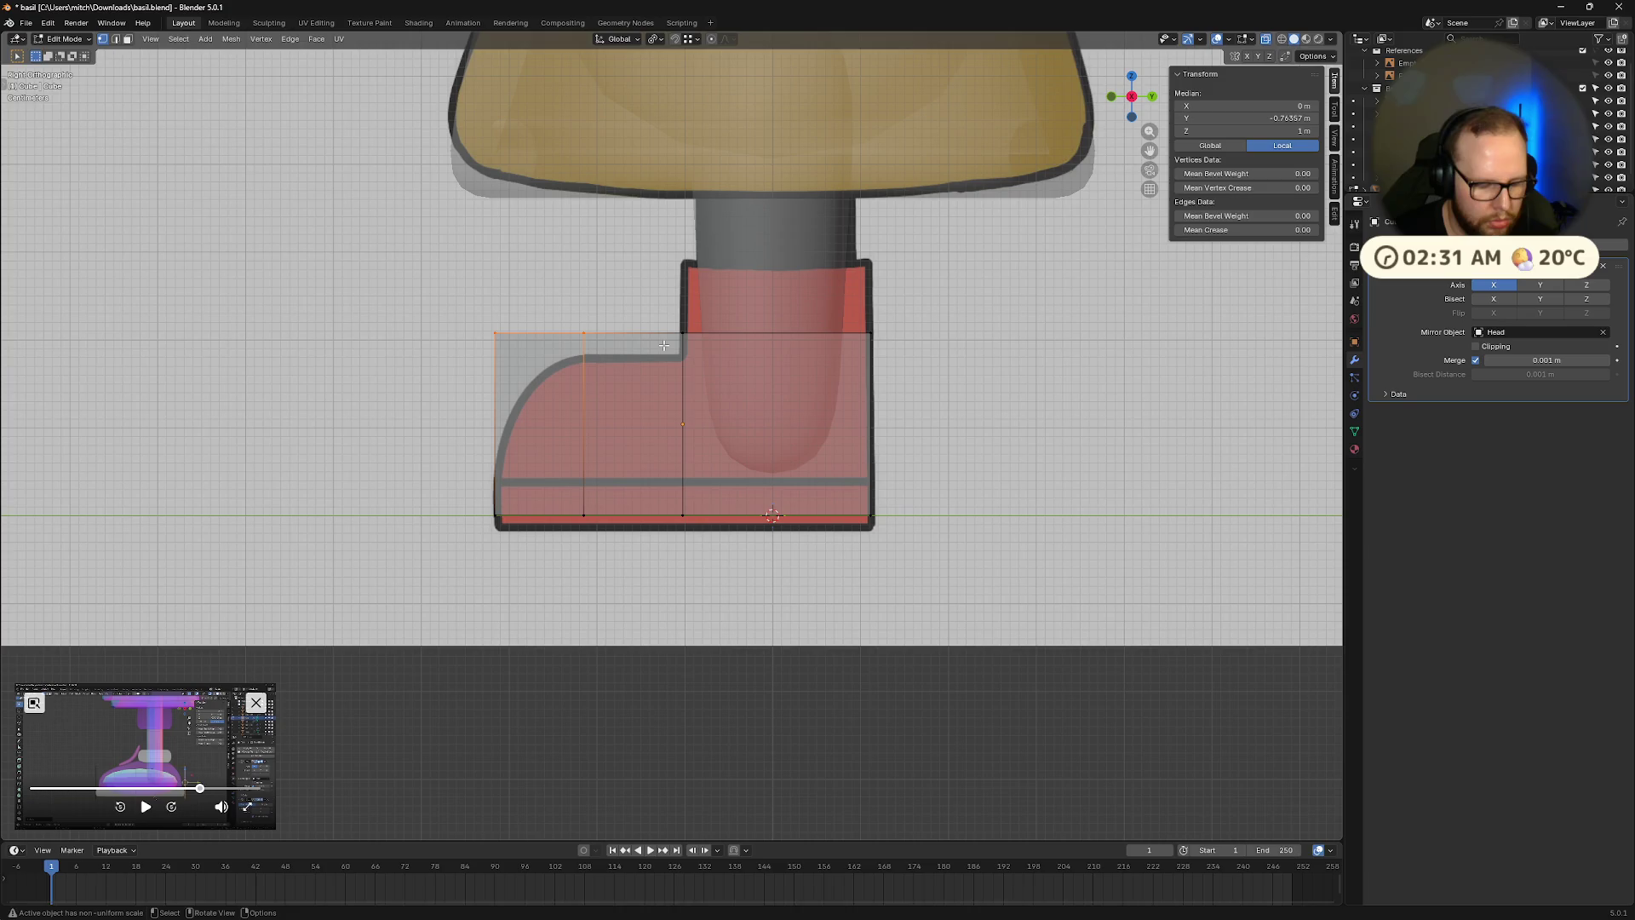
key("g")
key("z")
left_click(660, 371)
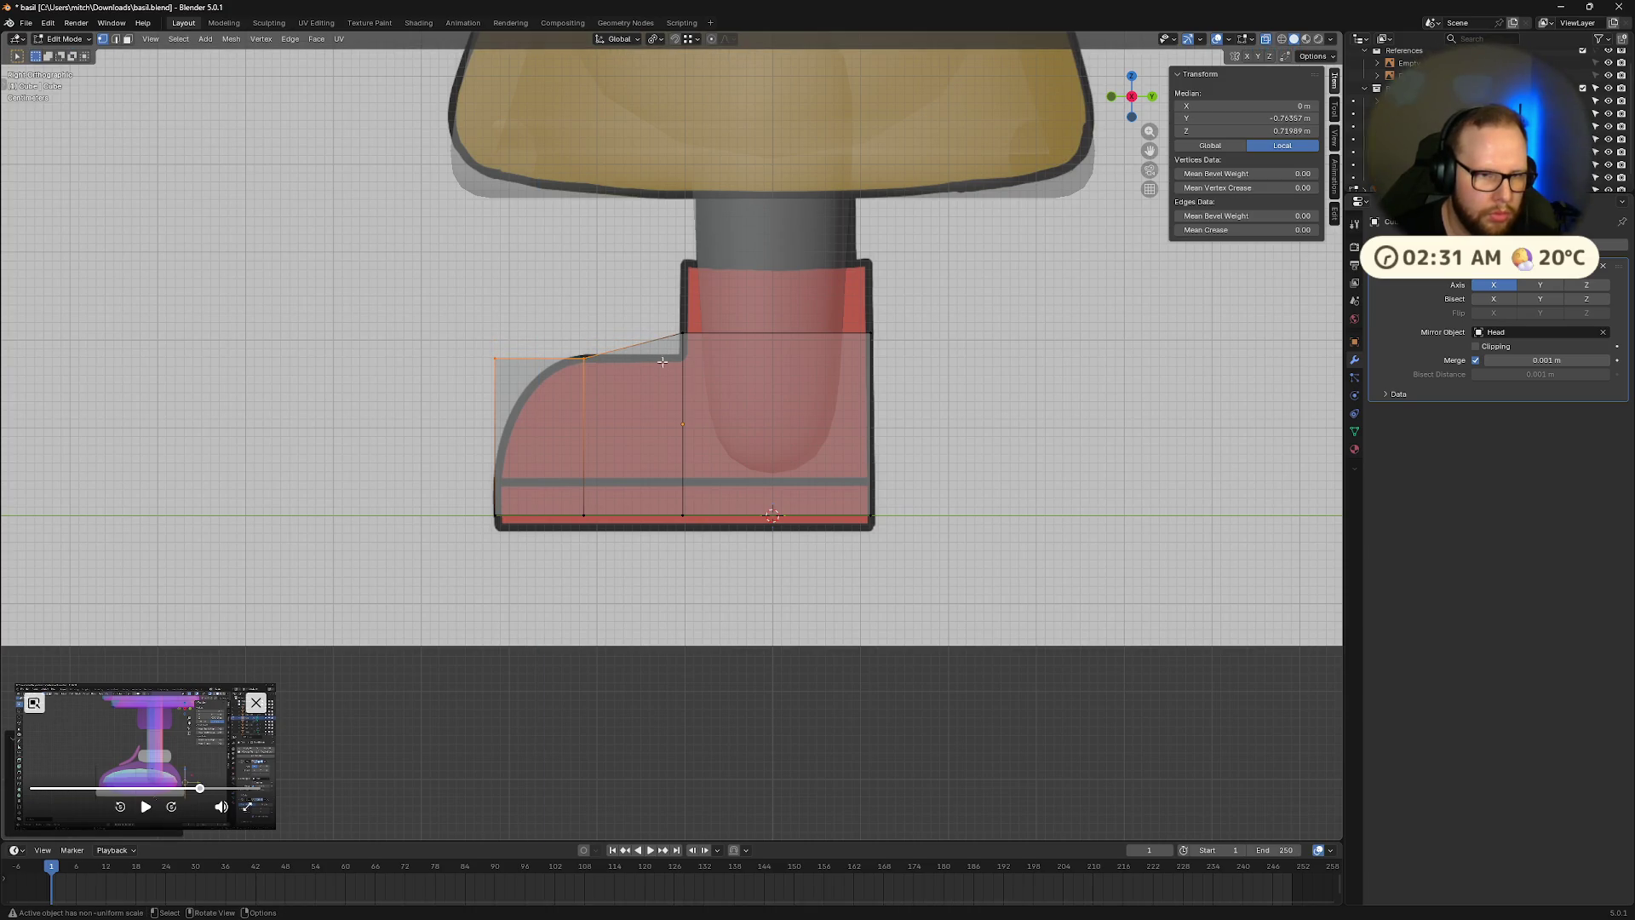
left_click(684, 335)
key("g")
key("z")
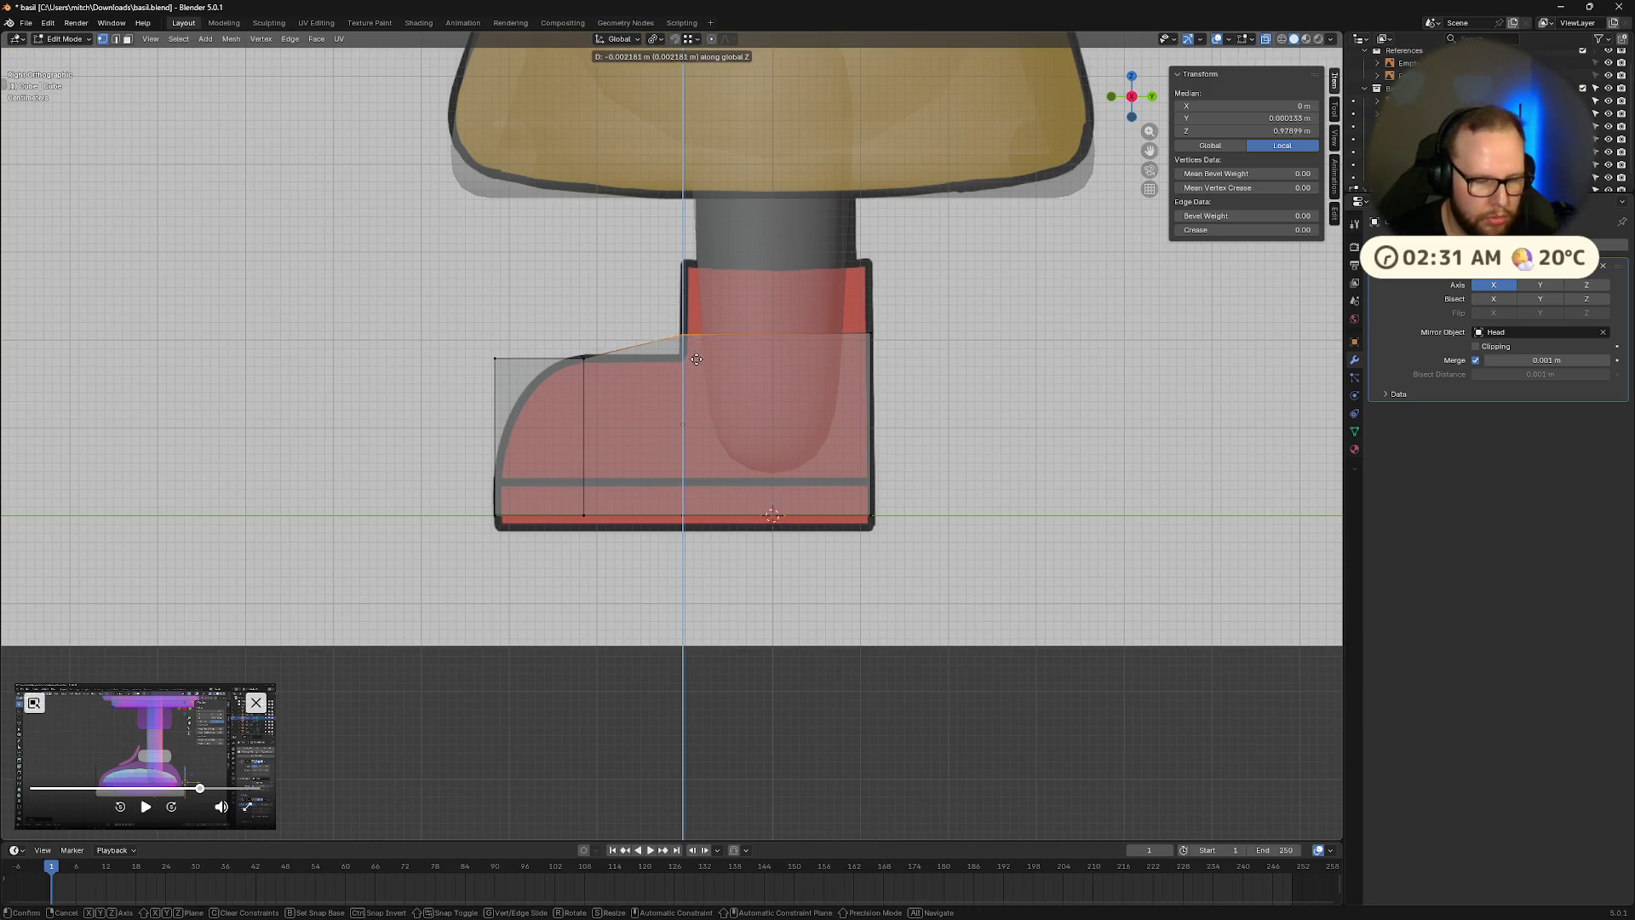
left_click(579, 363)
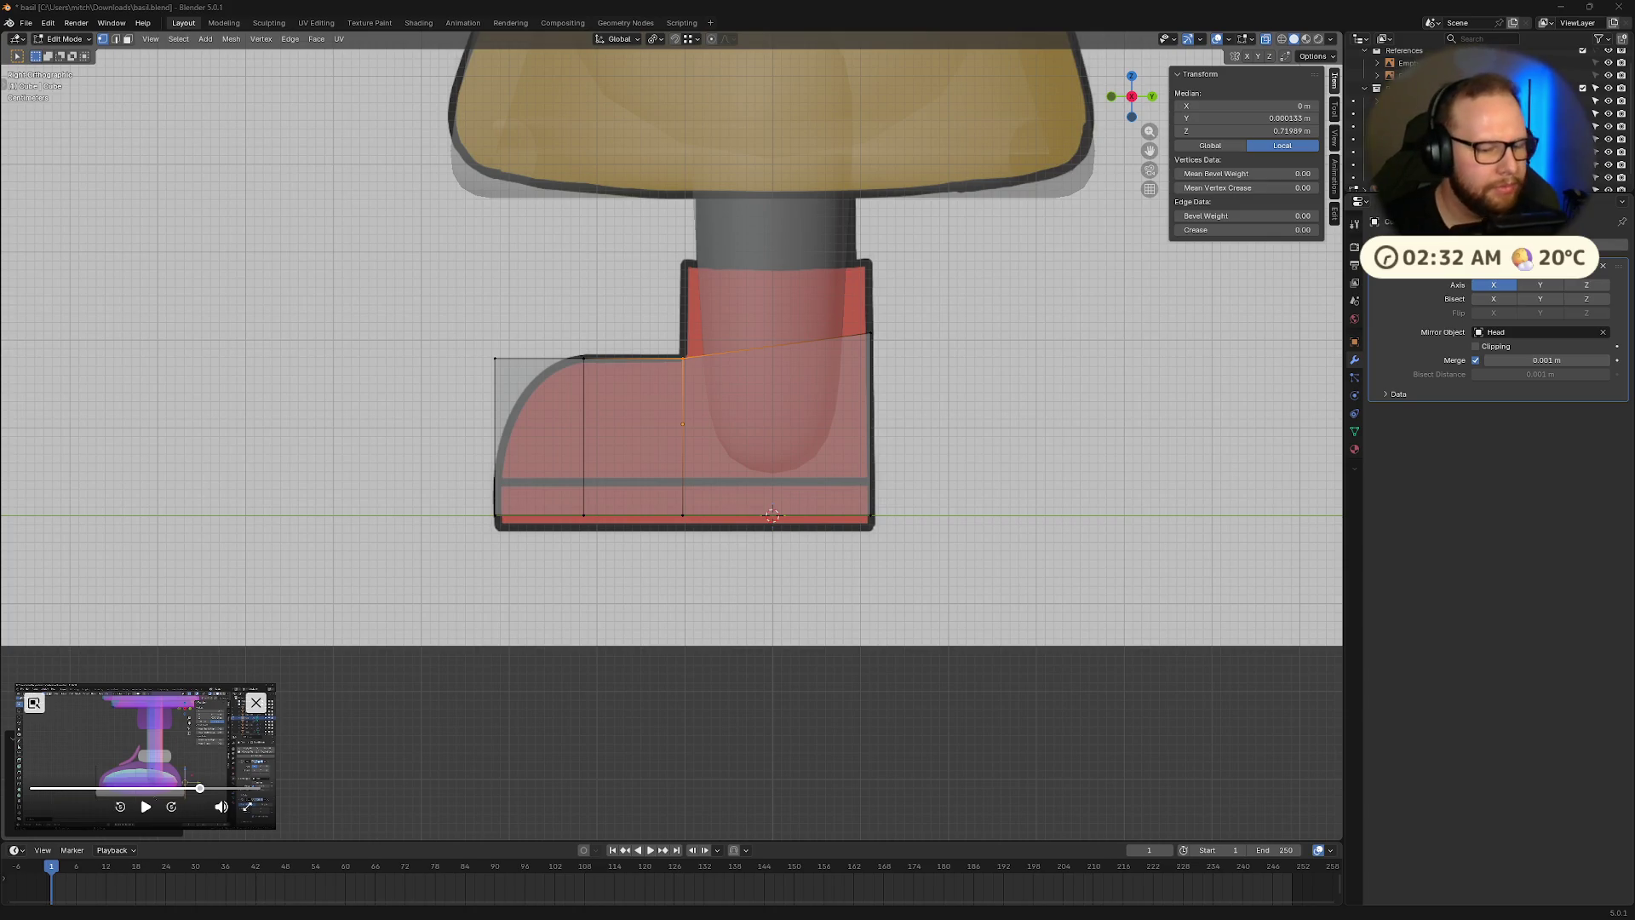
Deselect the mesh and save basil.blend.
left_click(239, 269)
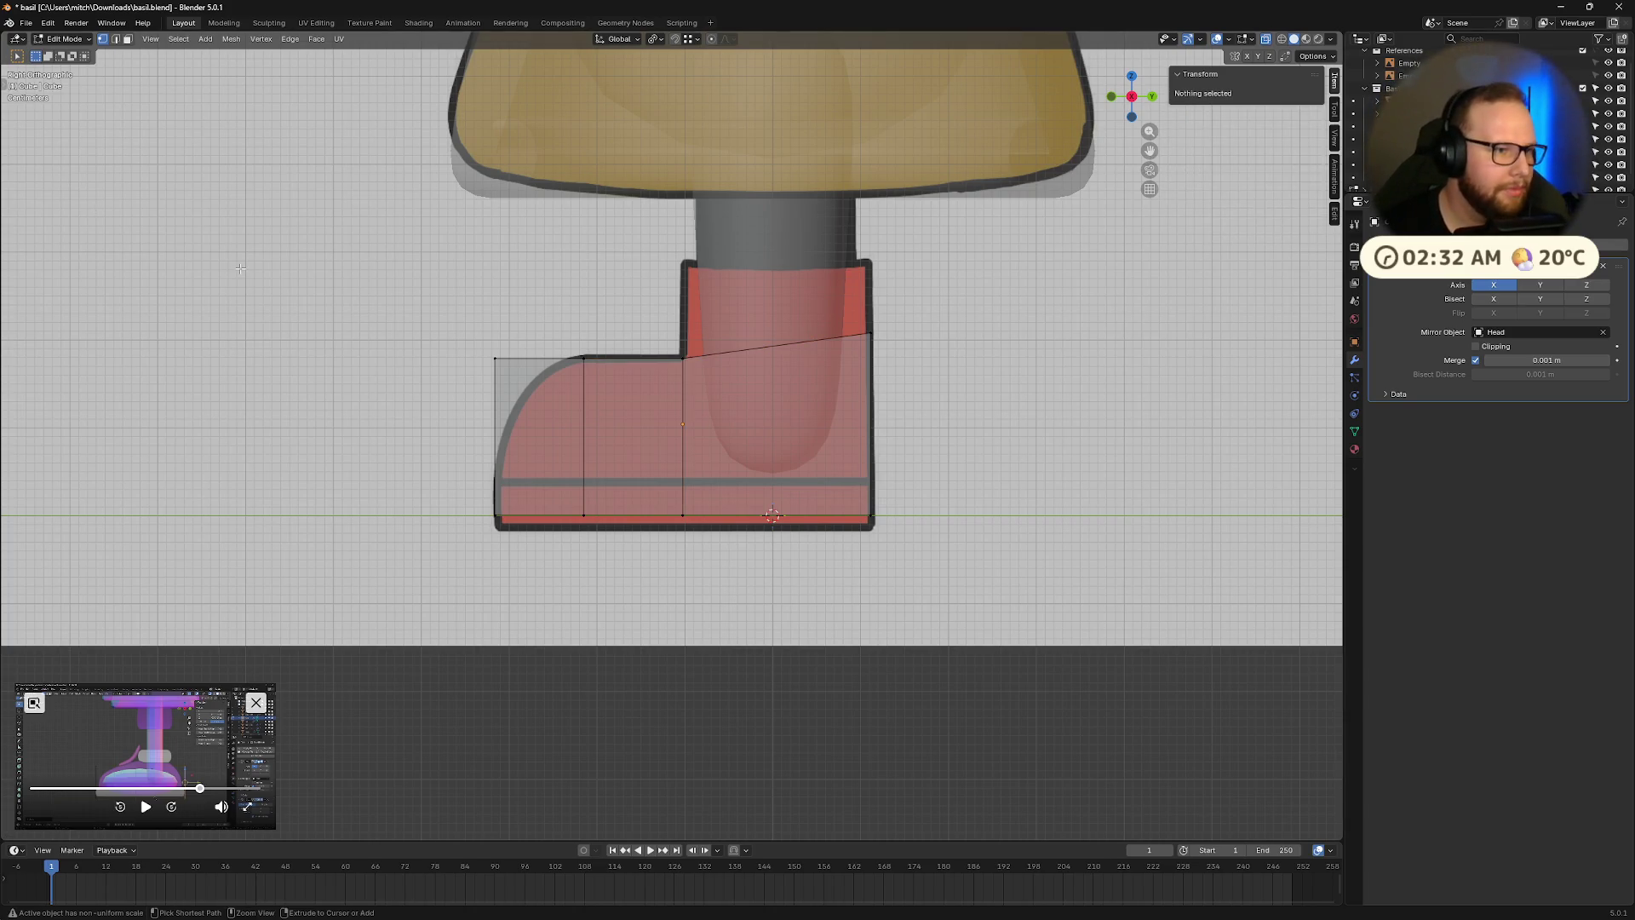
key("ctrl+s")
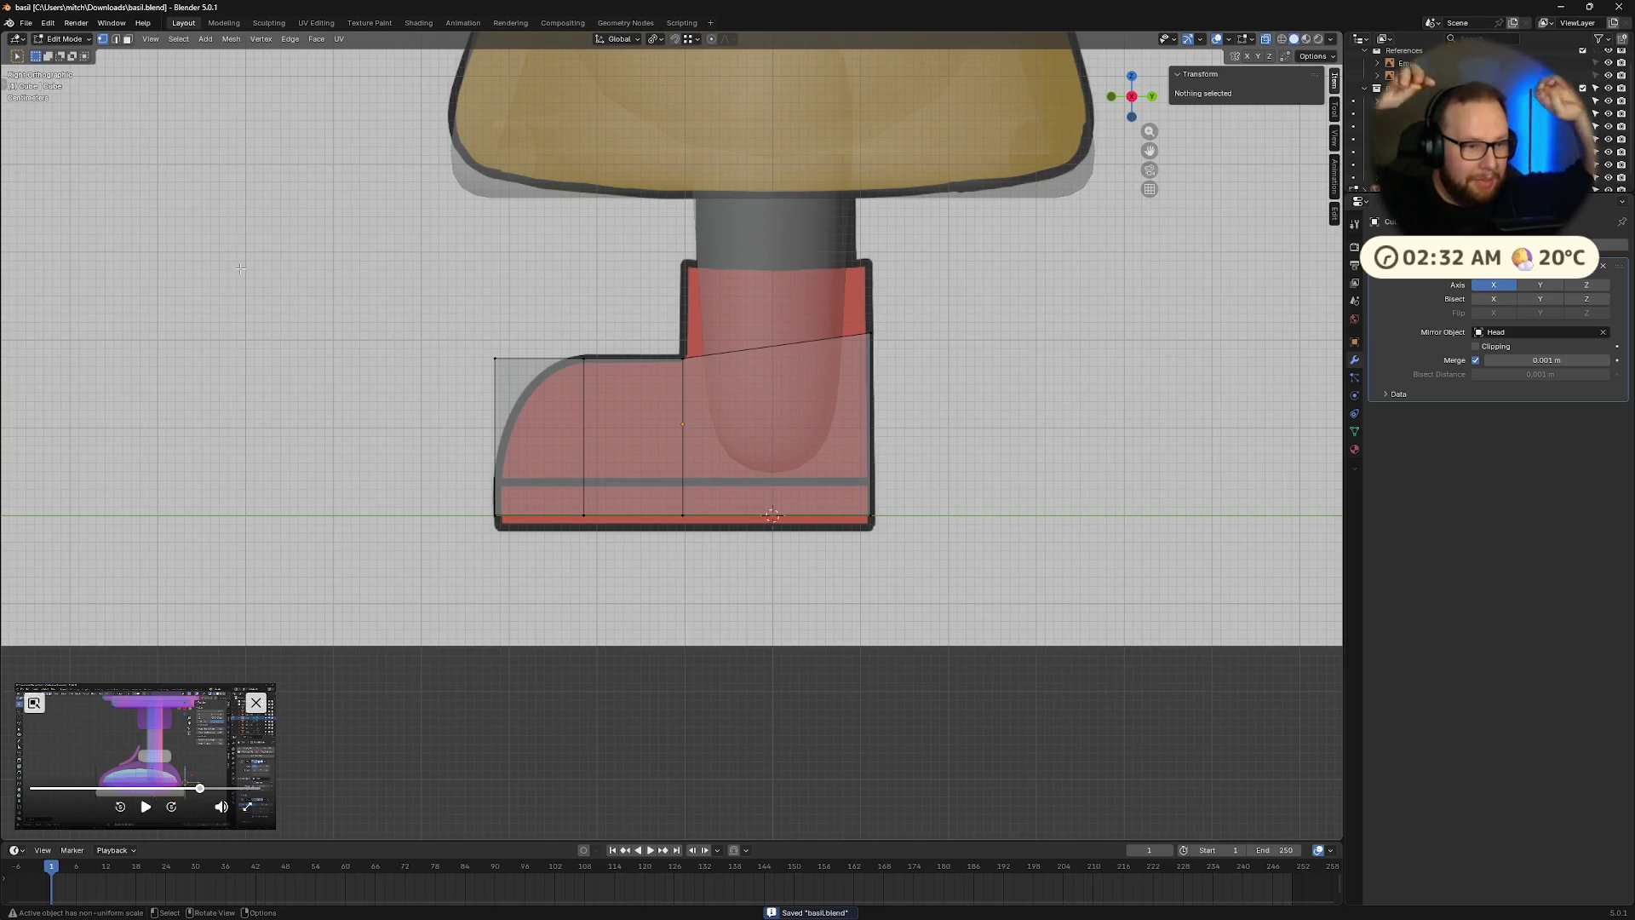